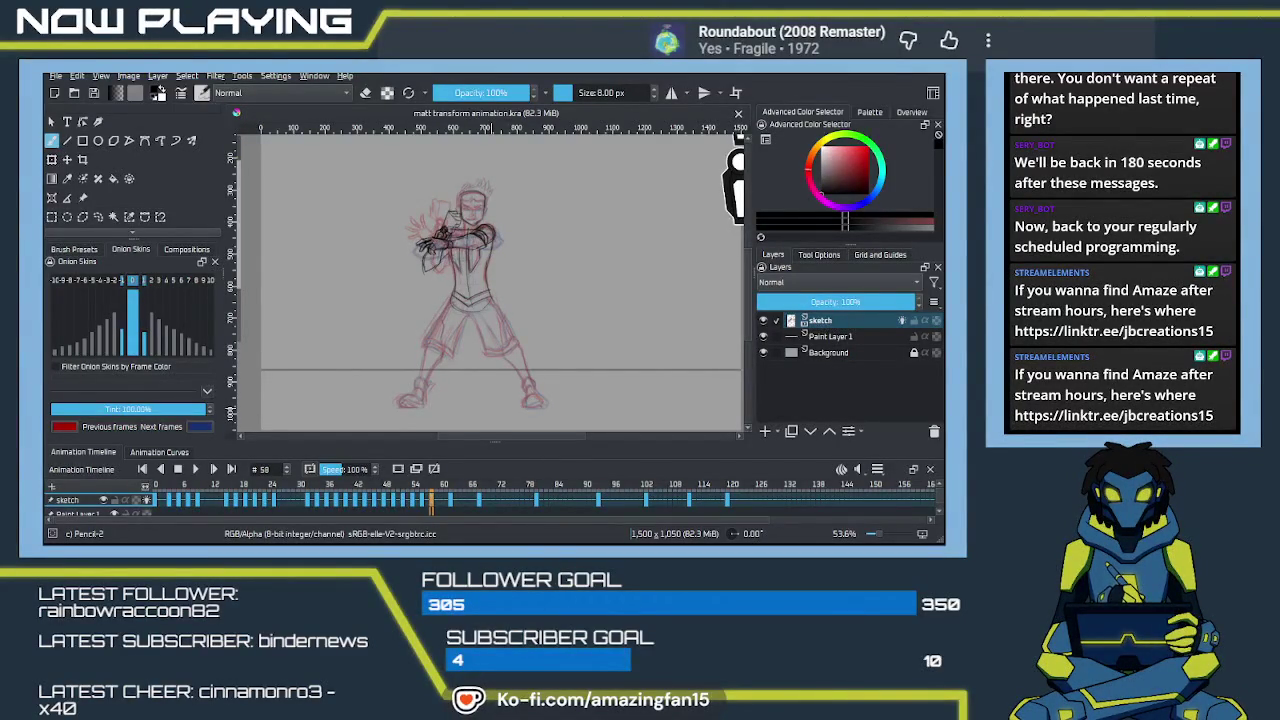
Step: Zoom in and pan down the figure from head to feet to survey the frame 58 onion skins
mouse_move(539, 244)
left_mouse_down()
mouse_move(449, 329)
mouse_move(499, 283)
left_mouse_up()
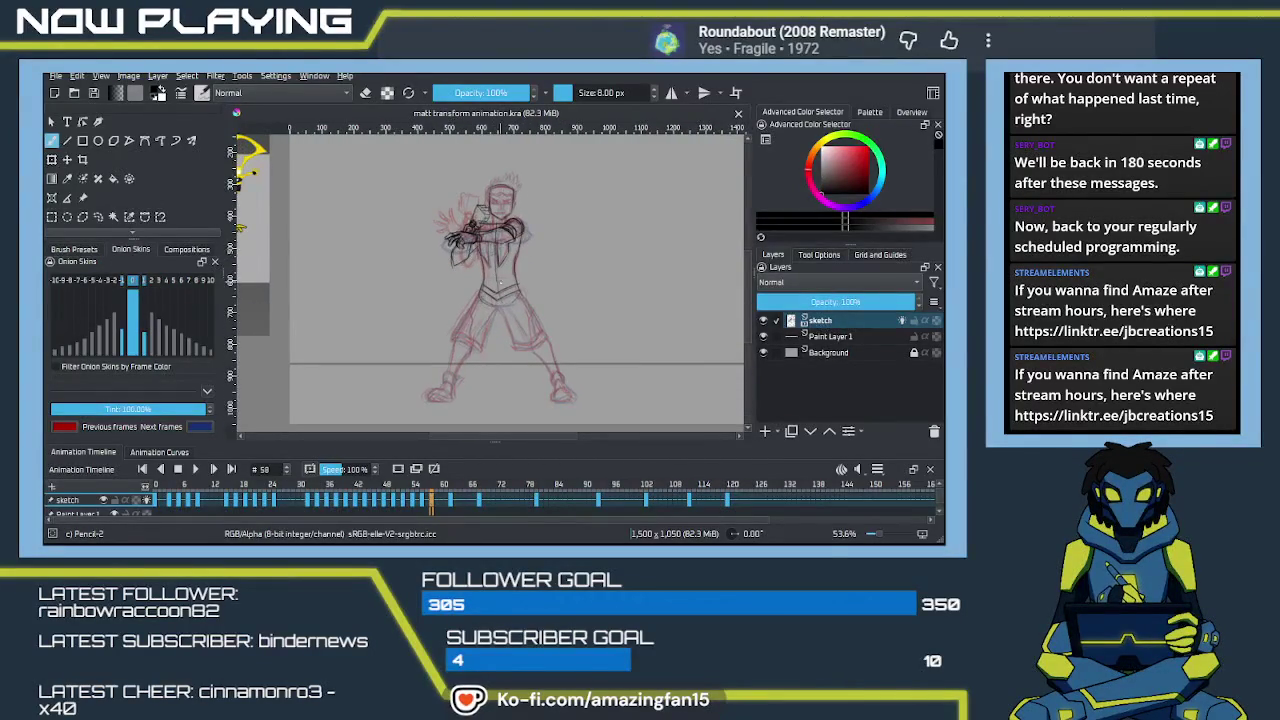
scroll(498, 281, "up", 1)
scroll(502, 286, "up", 1)
scroll(506, 291, "up", 1)
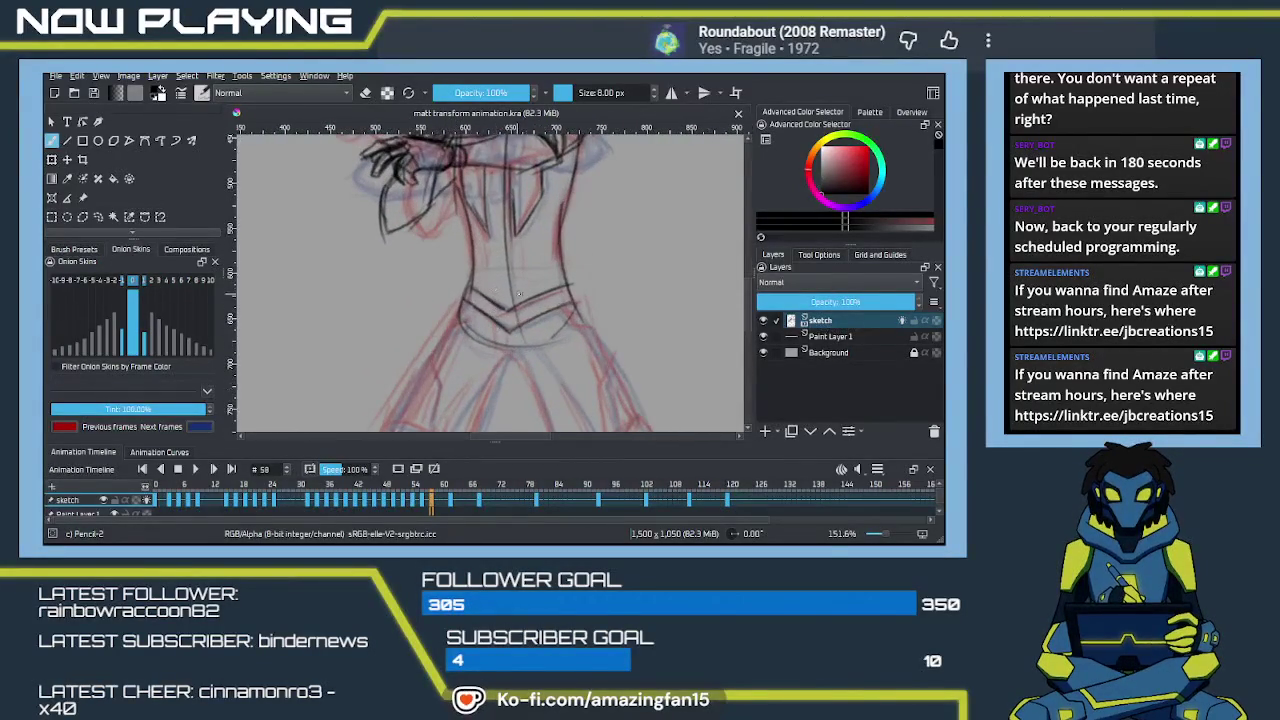
left_click_drag(507, 293, 446, 320)
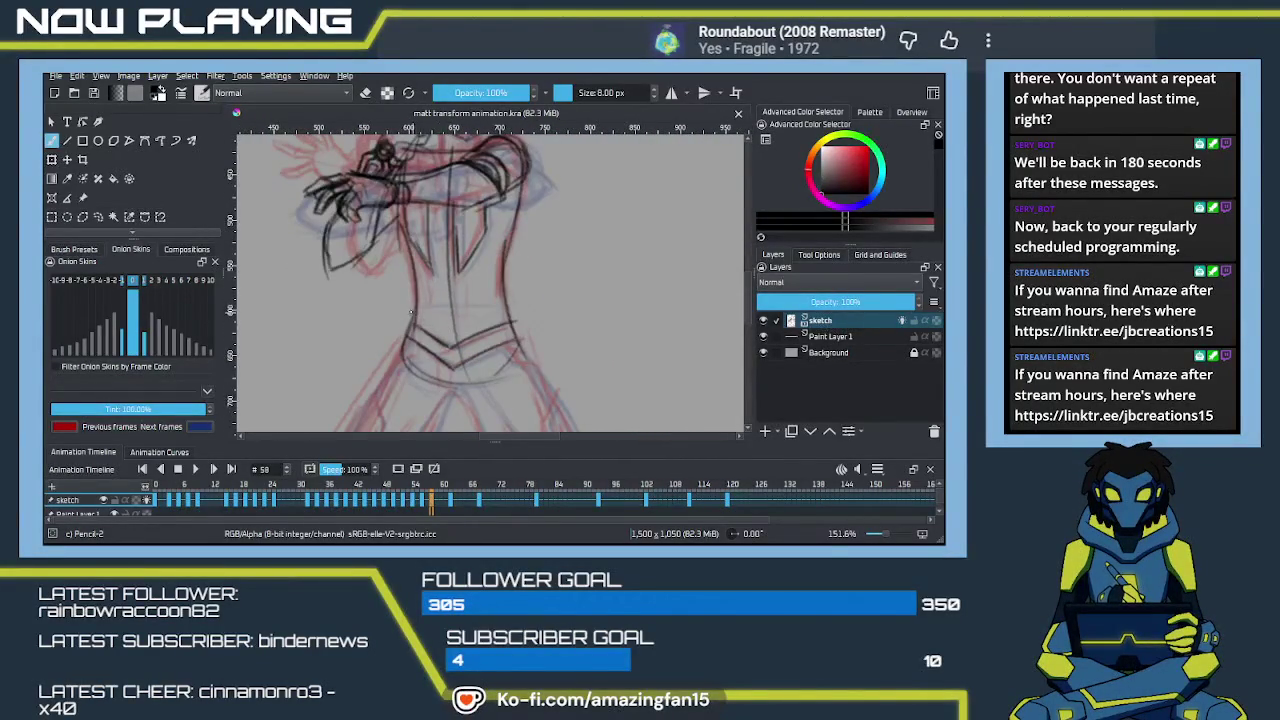
left_click_drag(390, 394, 446, 266)
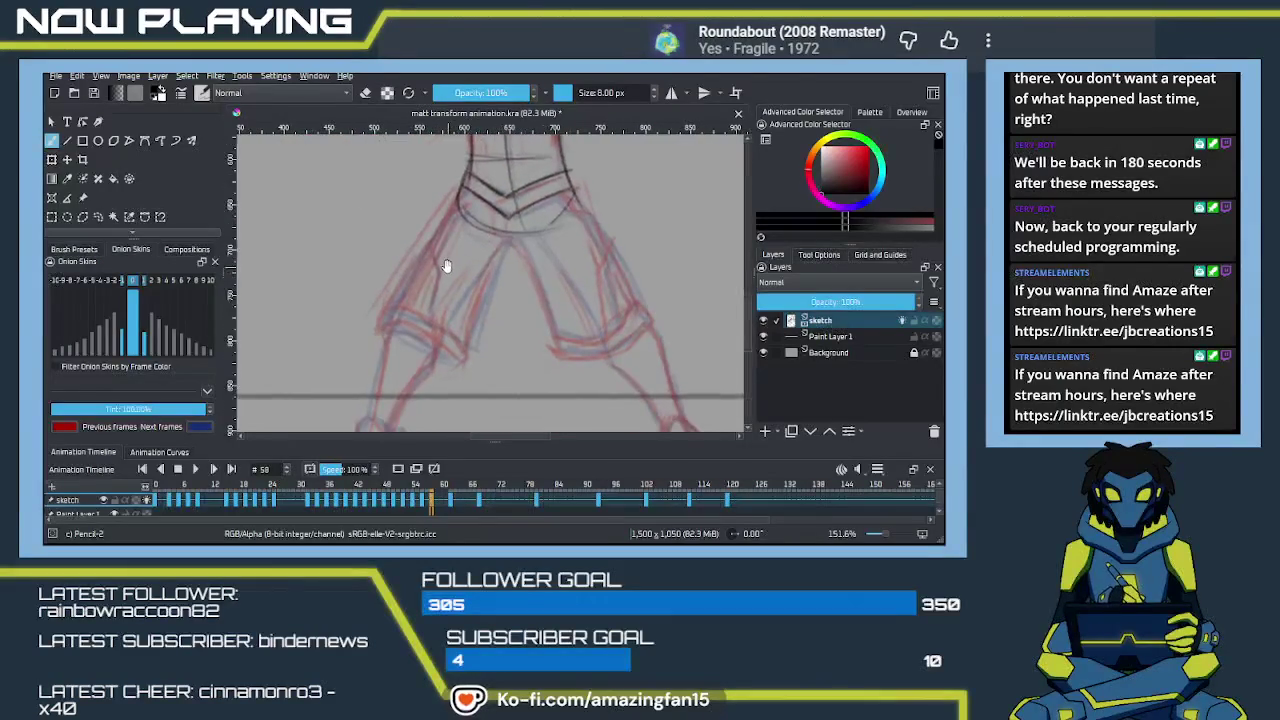
mouse_move(446, 340)
left_mouse_down()
mouse_move(448, 250)
mouse_move(482, 243)
mouse_move(470, 345)
mouse_move(457, 352)
left_mouse_up()
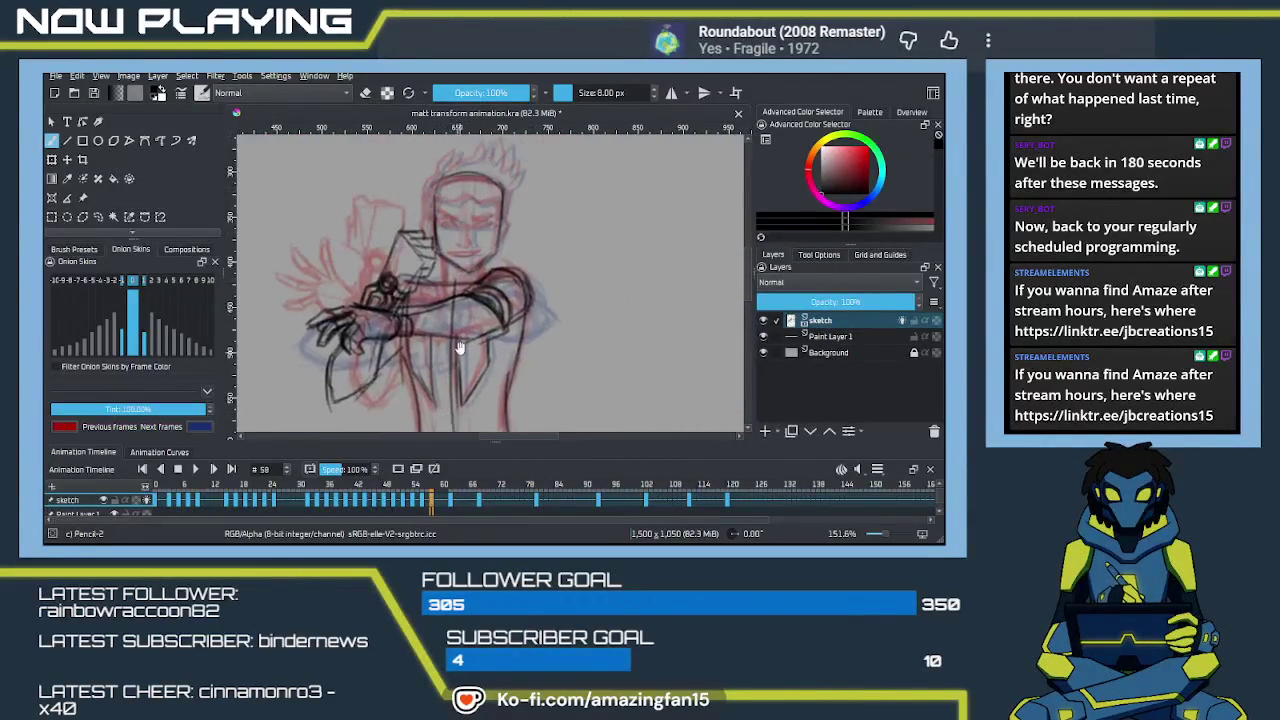
Step: Zoom in on the head and draw a vertical face centre line and an eye guideline
scroll(446, 298, "up", 2)
left_click_drag(446, 298, 467, 238)
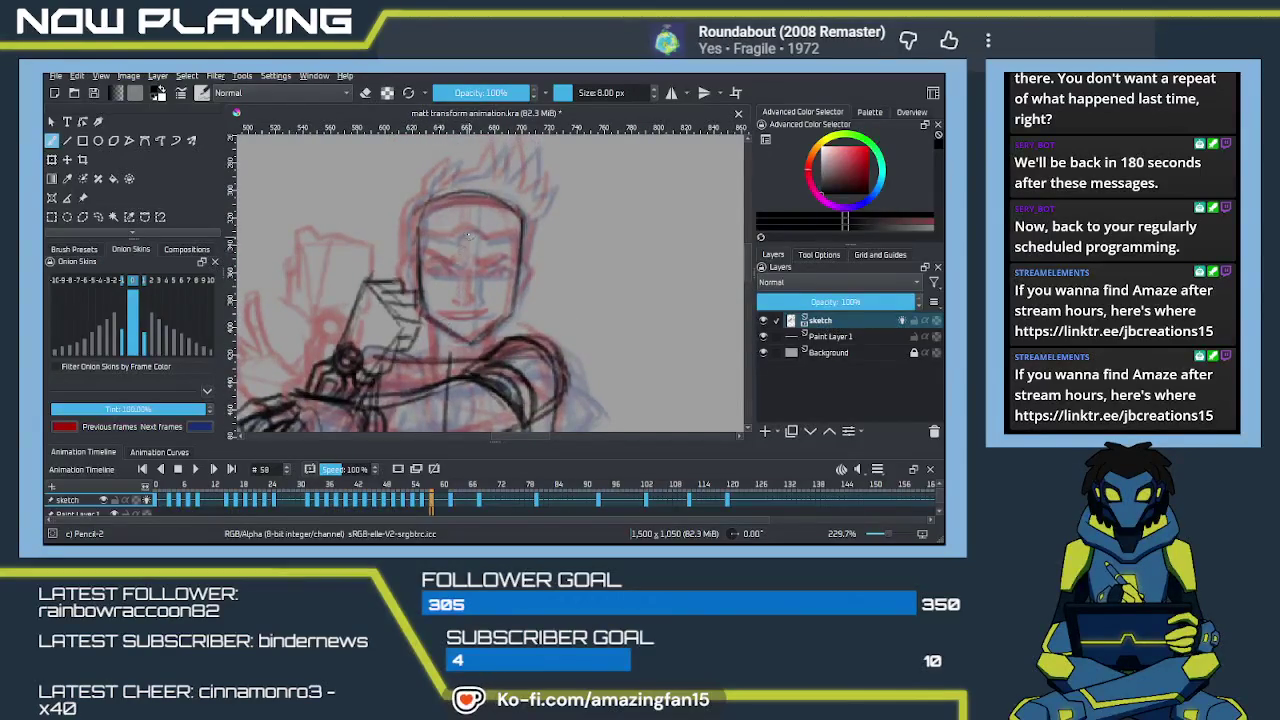
left_click_drag(472, 191, 466, 334)
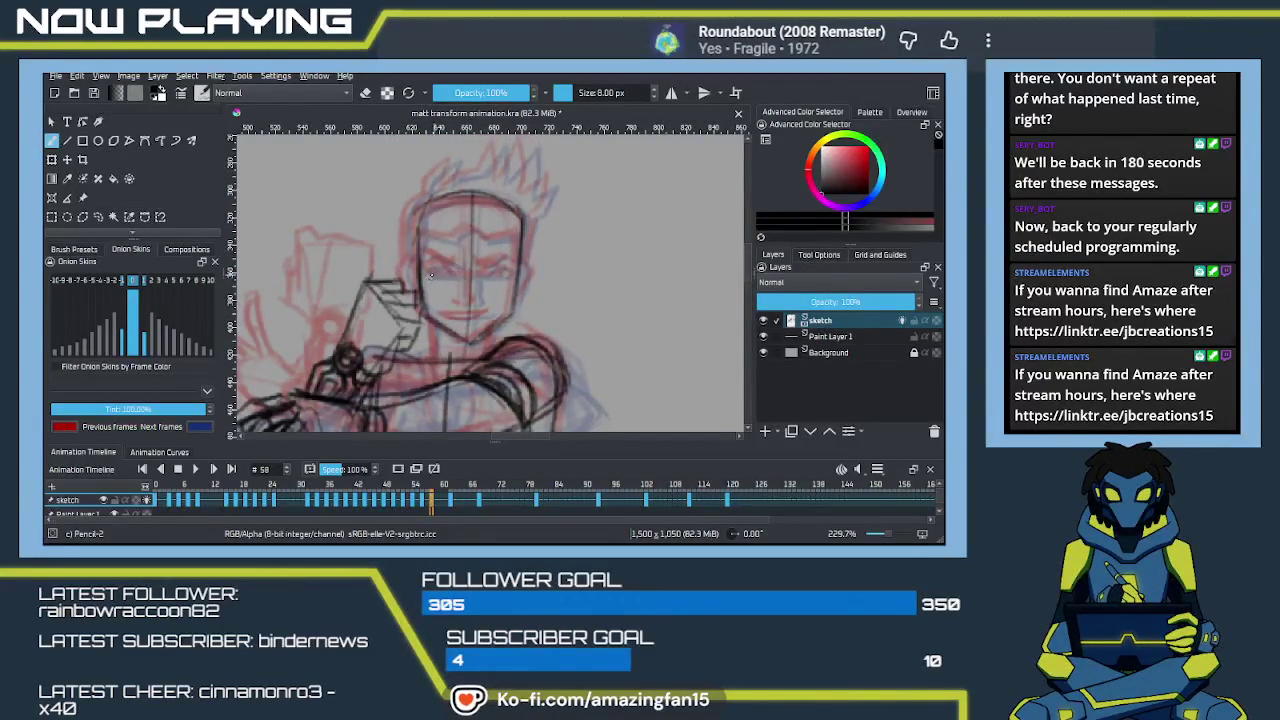
left_click_drag(418, 270, 500, 274)
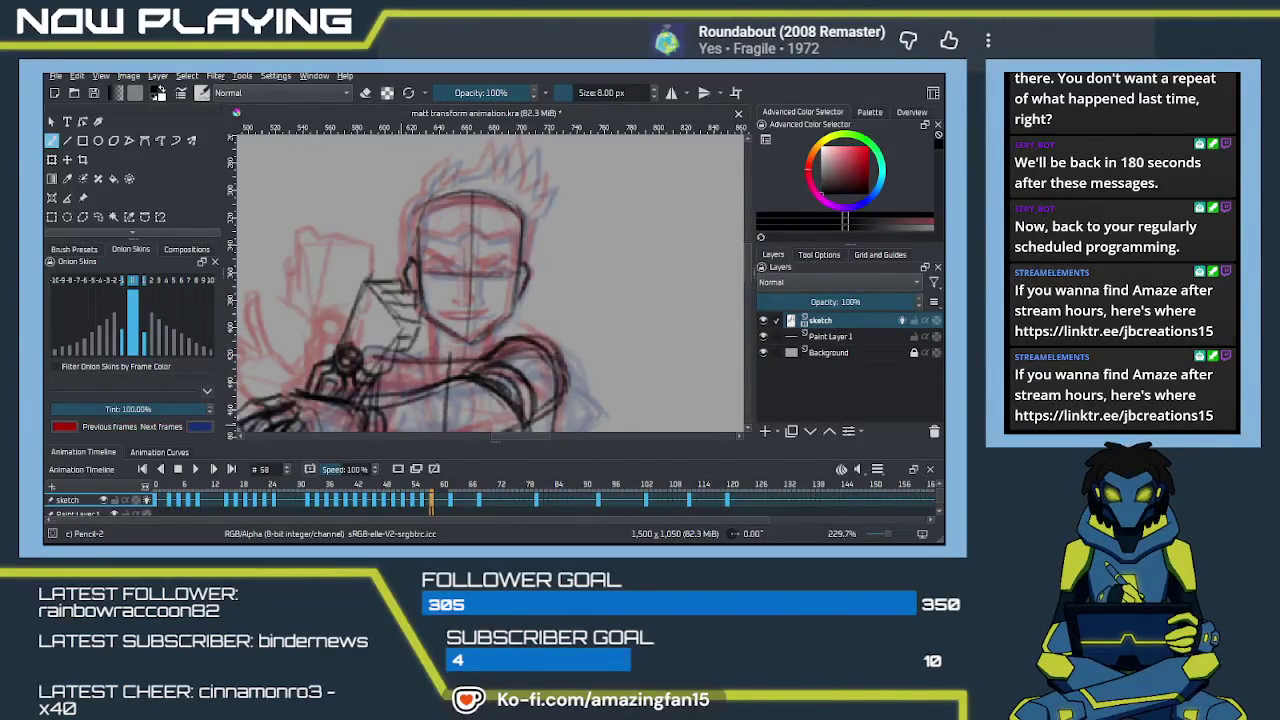
Step: Zoom to 303% on the face and sketch the right eye, left upper lid and mouth line
scroll(464, 390, "up", 1)
scroll(464, 391, "up", 2)
scroll(422, 307, "up", 1)
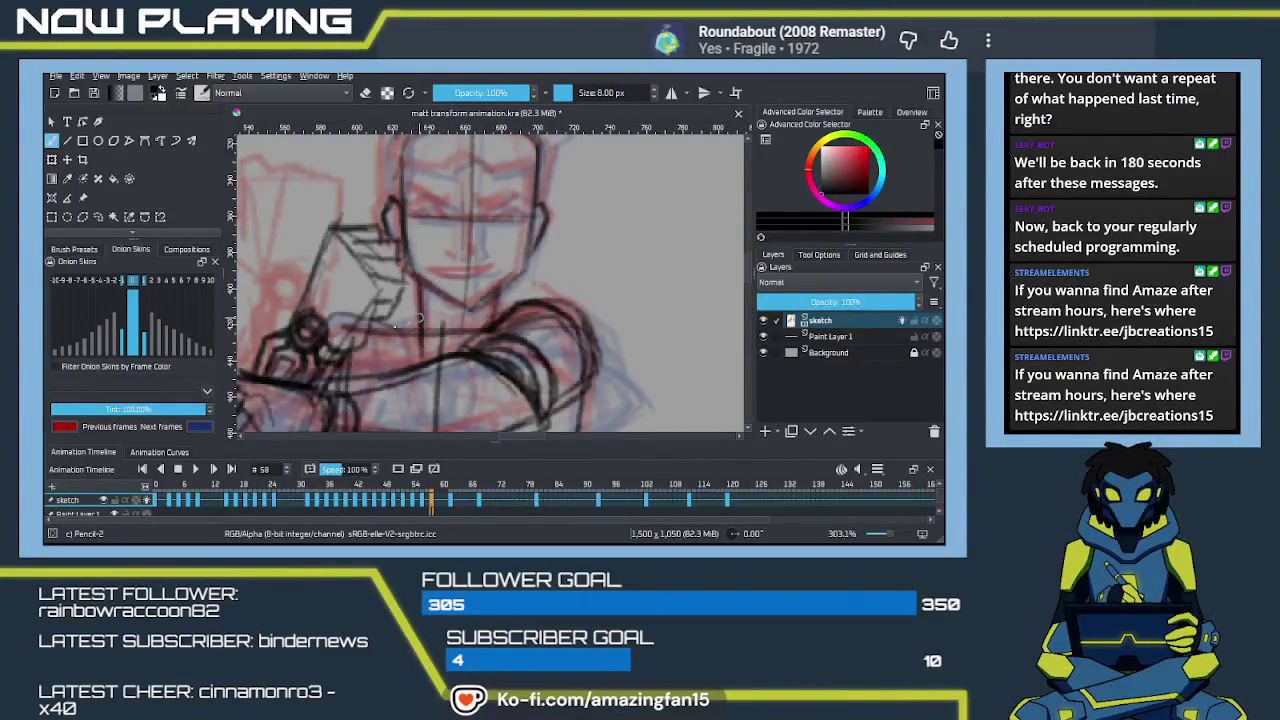
left_click_drag(419, 318, 463, 285)
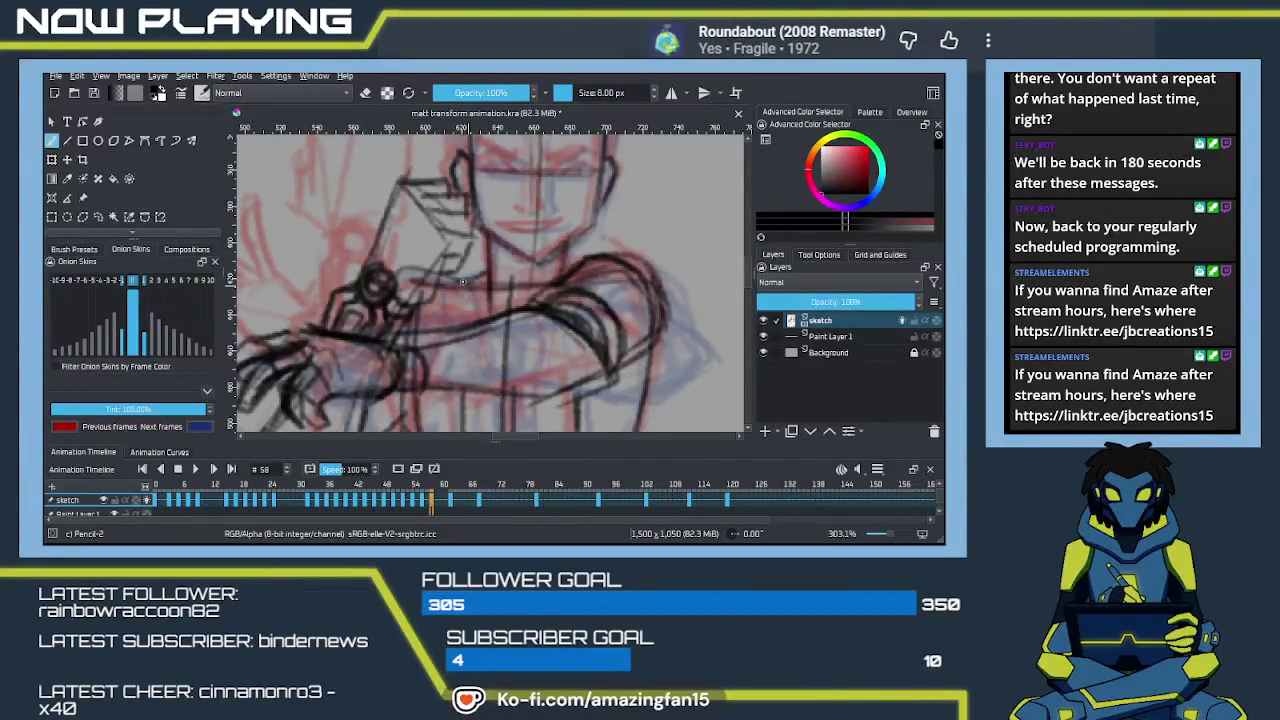
mouse_move(463, 285)
left_mouse_down()
mouse_move(485, 287)
mouse_move(393, 297)
mouse_move(432, 311)
mouse_move(397, 308)
mouse_move(418, 299)
left_mouse_up()
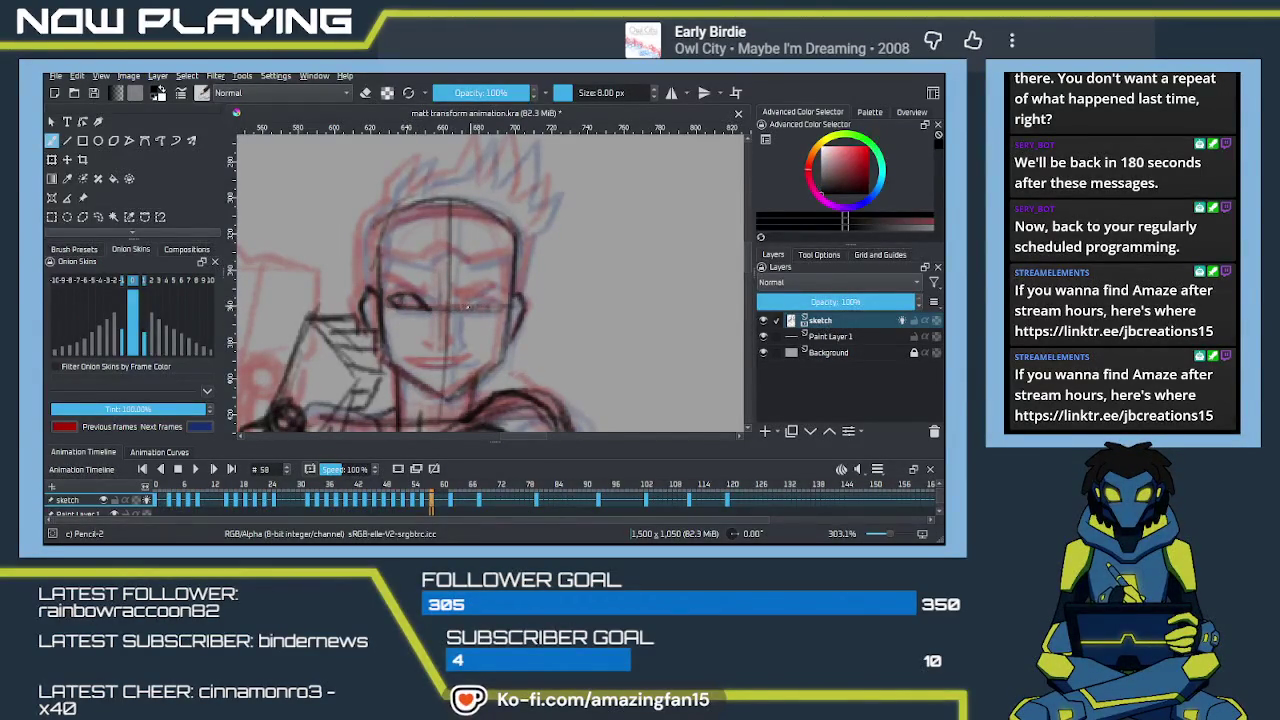
mouse_move(473, 303)
left_mouse_down()
mouse_move(499, 299)
mouse_move(490, 312)
left_mouse_up()
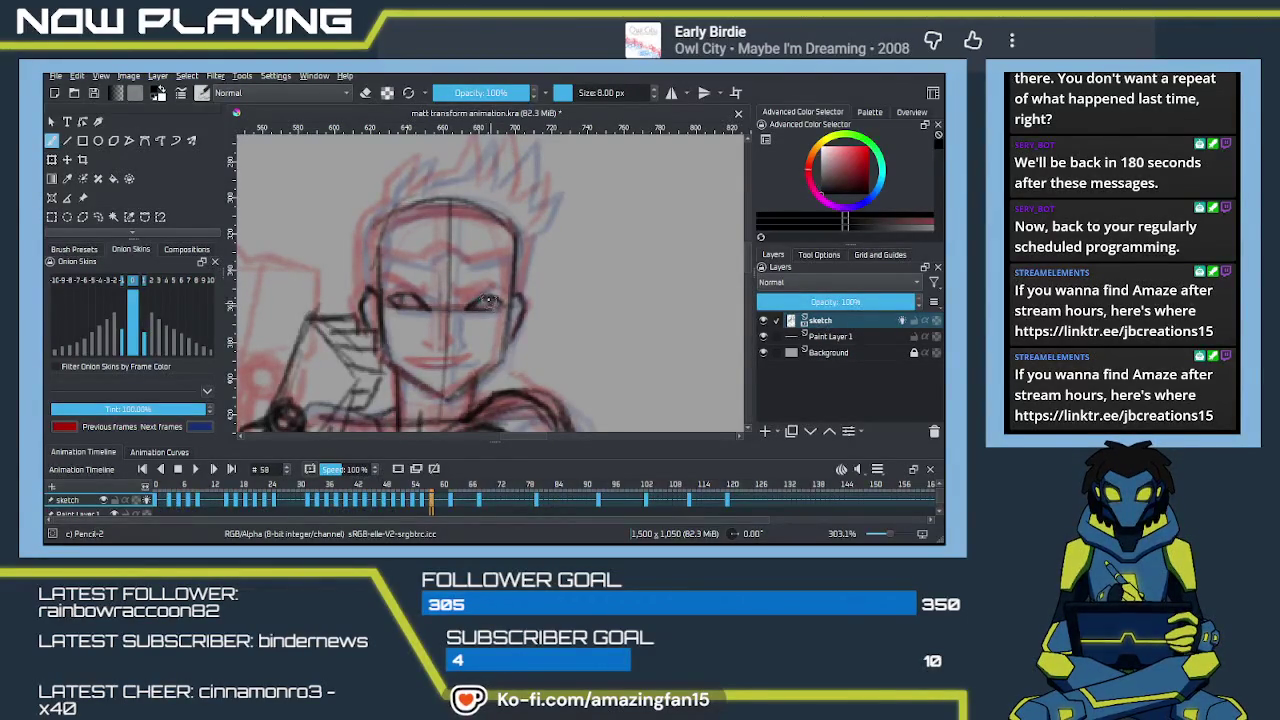
left_click_drag(403, 297, 432, 294)
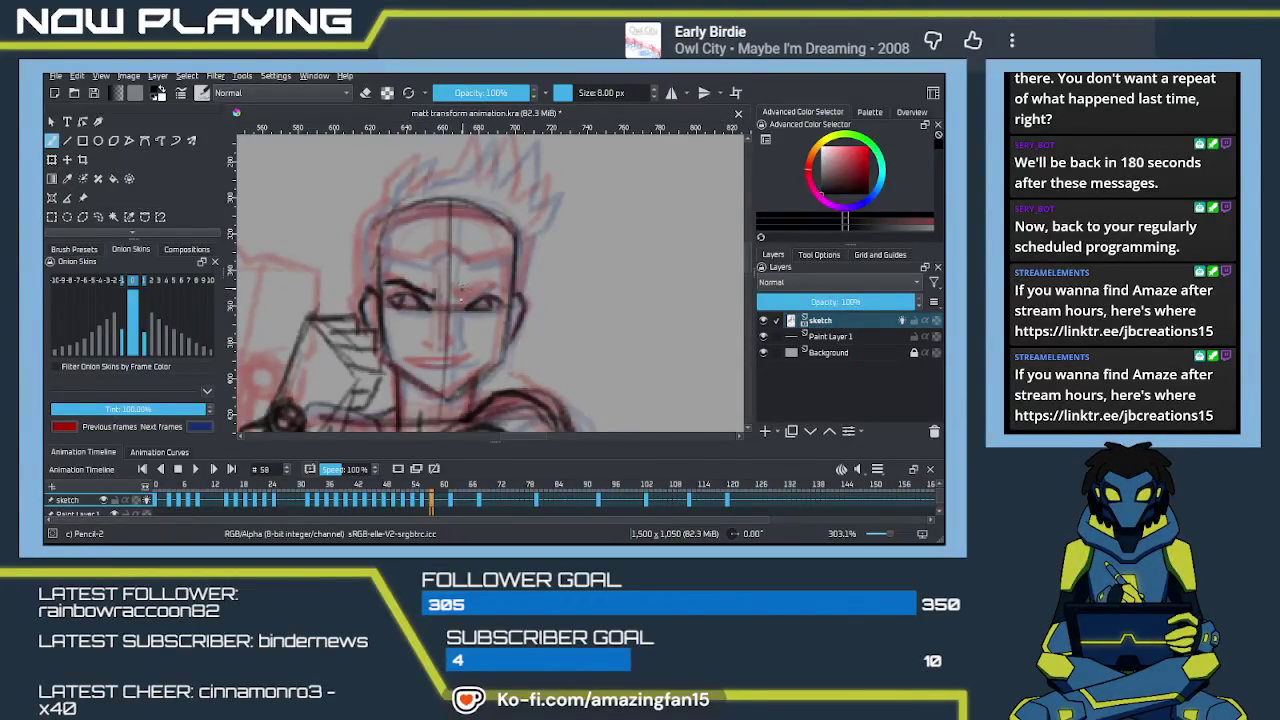
mouse_move(458, 288)
left_mouse_down()
mouse_move(490, 296)
mouse_move(491, 283)
left_mouse_up()
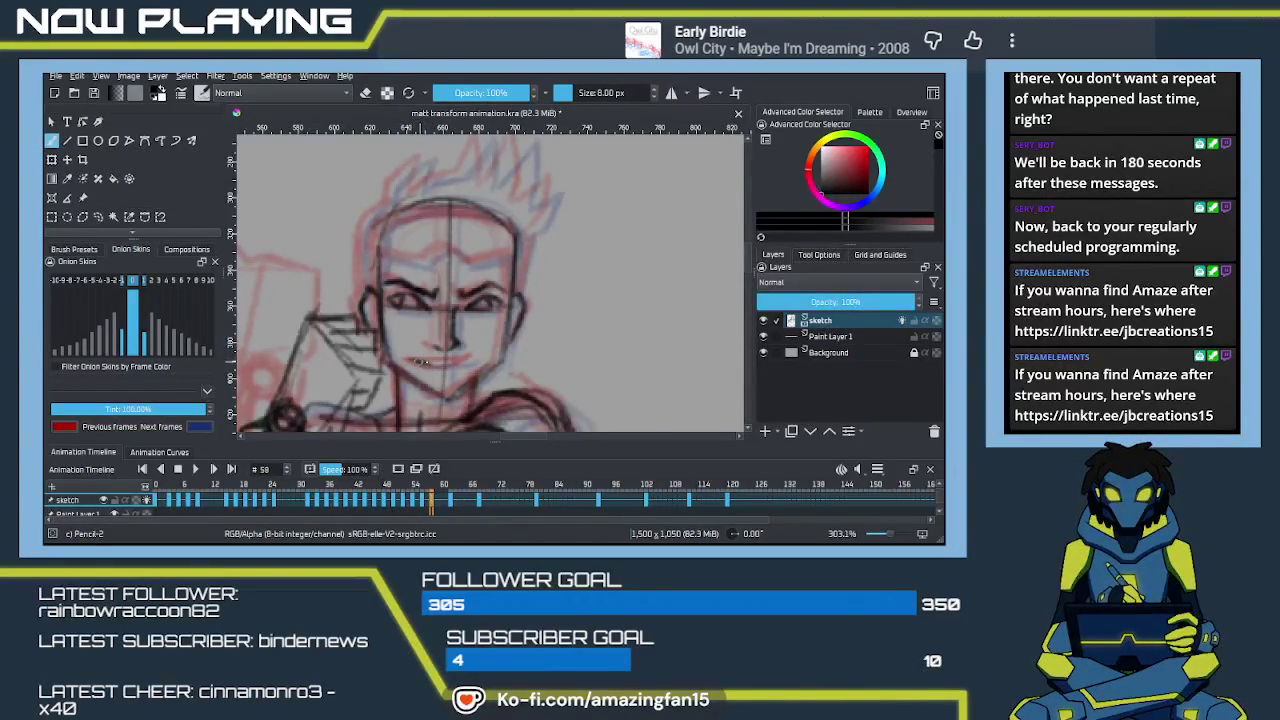
left_click_drag(421, 363, 445, 365)
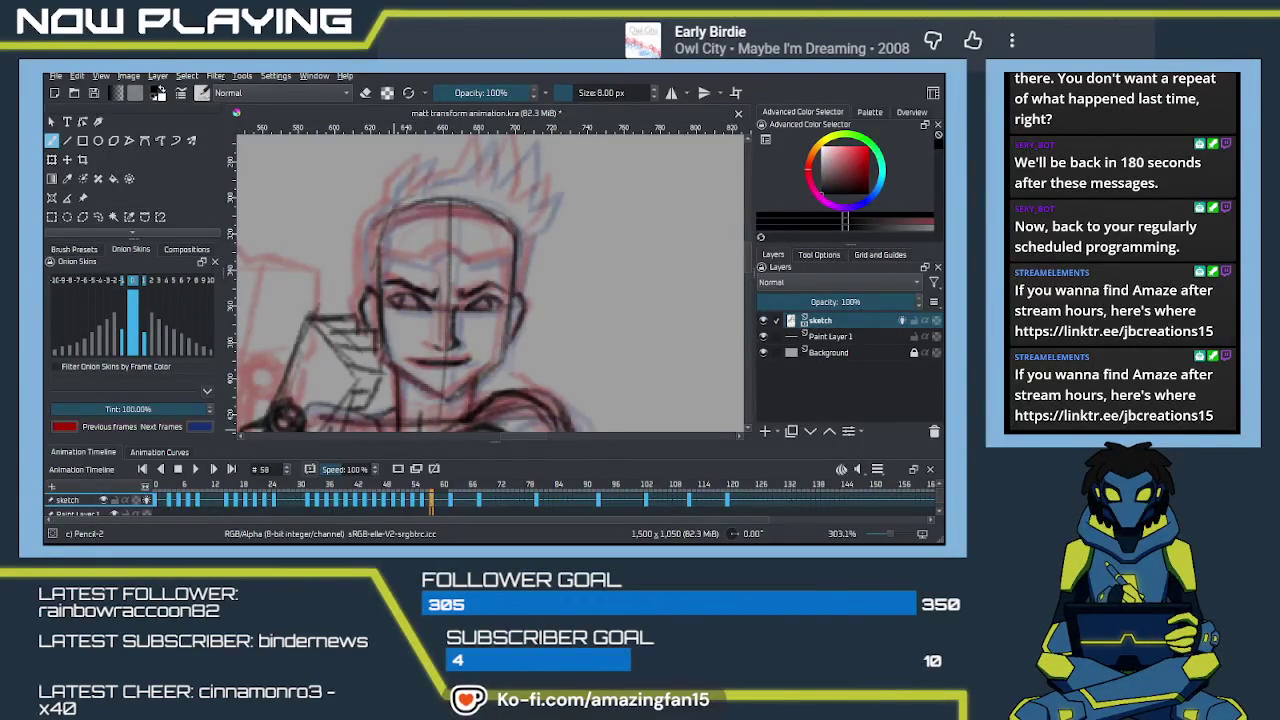
key("alt+Tab")
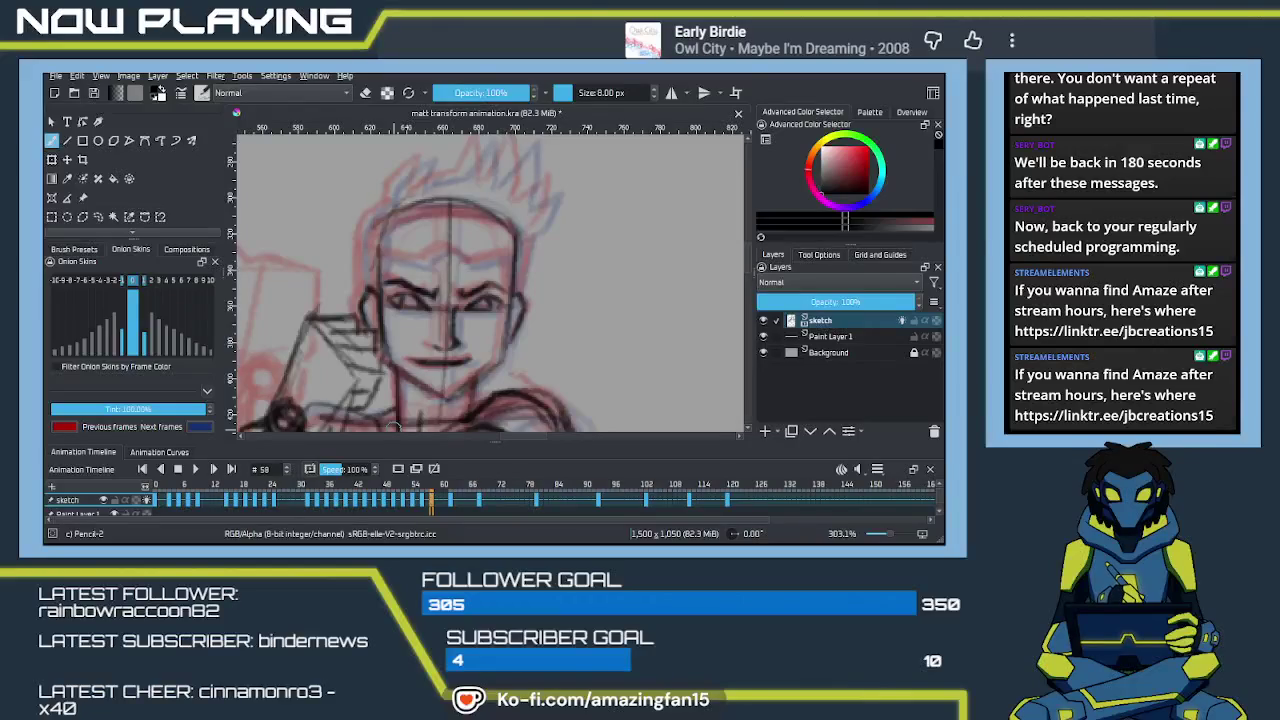
Step: Trace the top-right head outline, the rightmost hair spike and the upper-left hairline
left_click_drag(483, 293, 533, 353)
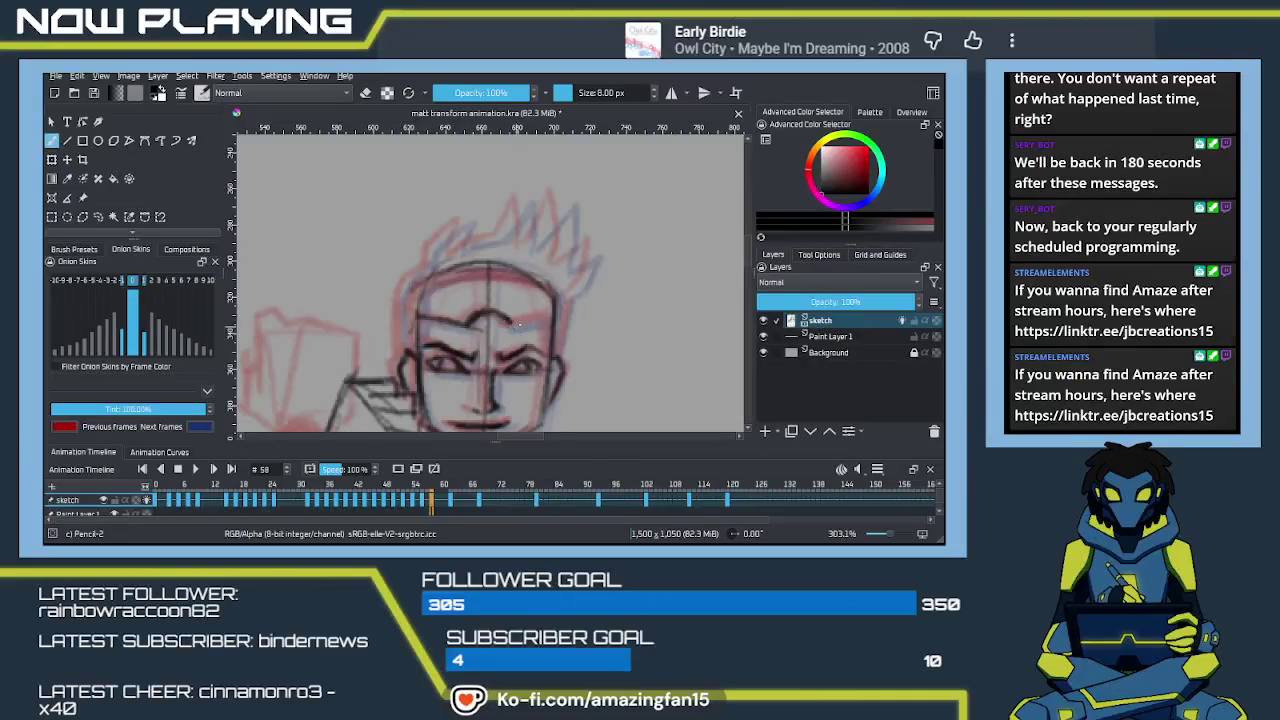
mouse_move(561, 298)
left_mouse_down()
mouse_move(497, 265)
mouse_move(445, 272)
mouse_move(418, 307)
mouse_move(444, 346)
mouse_move(433, 290)
mouse_move(462, 302)
mouse_move(490, 260)
mouse_move(520, 268)
mouse_move(530, 296)
left_mouse_up()
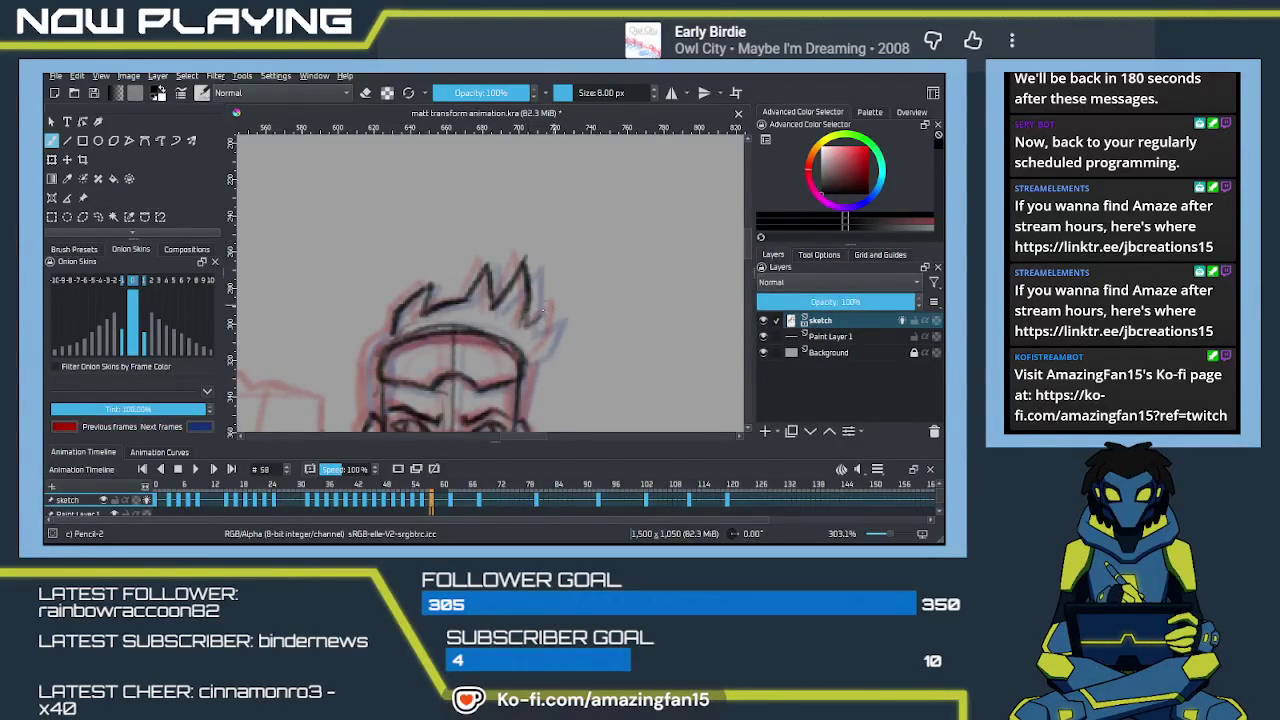
mouse_move(524, 274)
left_mouse_down()
mouse_move(530, 310)
mouse_move(560, 308)
mouse_move(524, 369)
mouse_move(537, 283)
left_mouse_up()
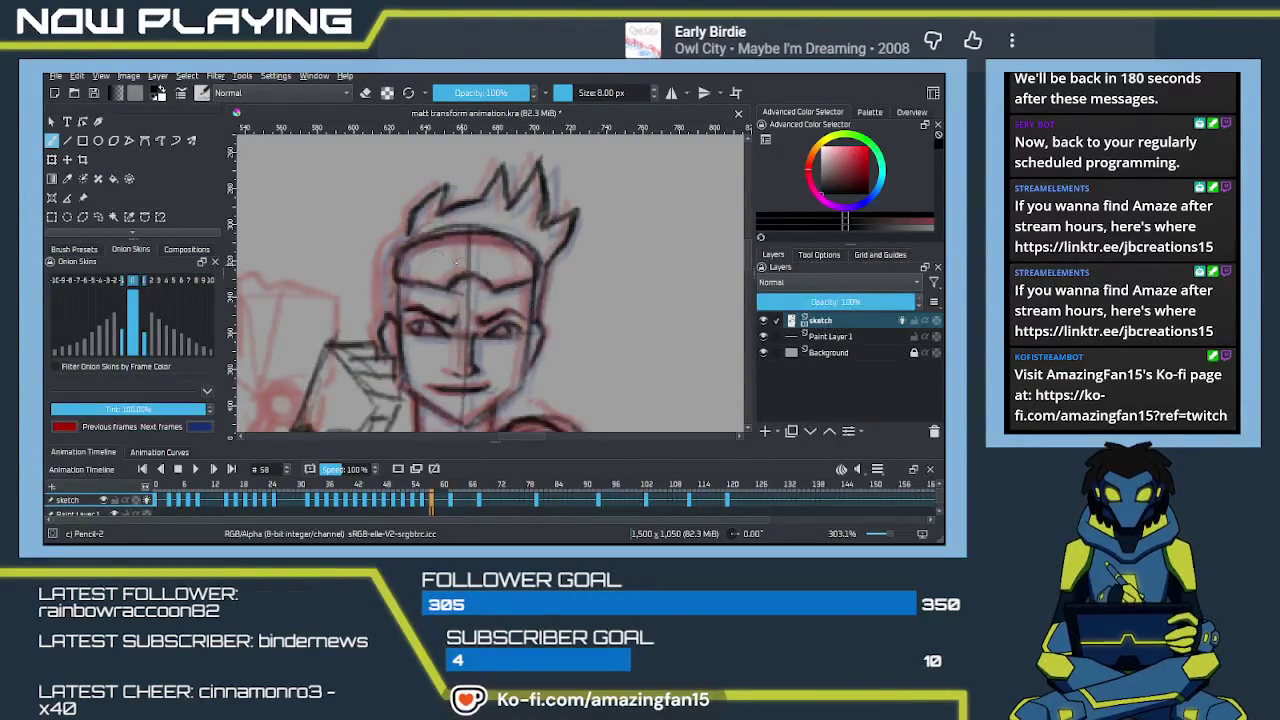
mouse_move(410, 226)
left_mouse_down()
mouse_move(384, 252)
mouse_move(386, 322)
left_mouse_up()
left_click_drag(380, 272, 472, 296)
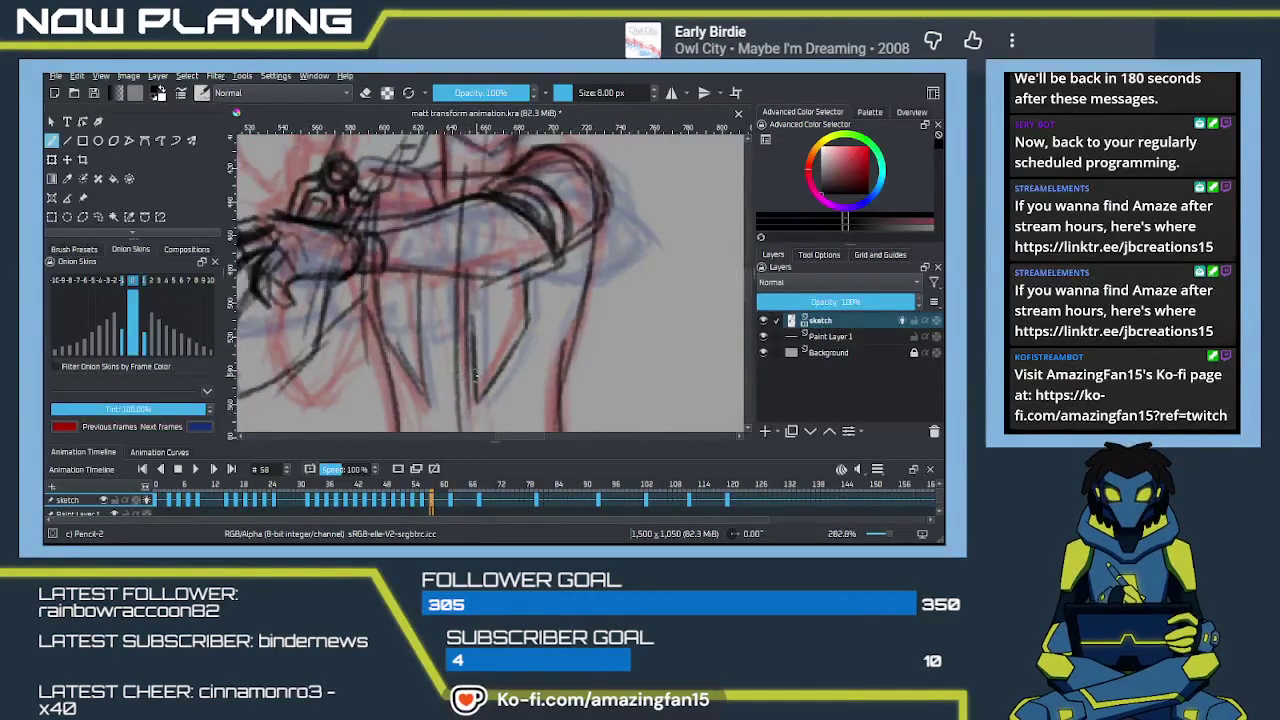
Step: Bring the legs into view and sketch the outer and inner lines of the left thigh
scroll(467, 344, "down", 3)
left_click_drag(530, 368, 453, 317)
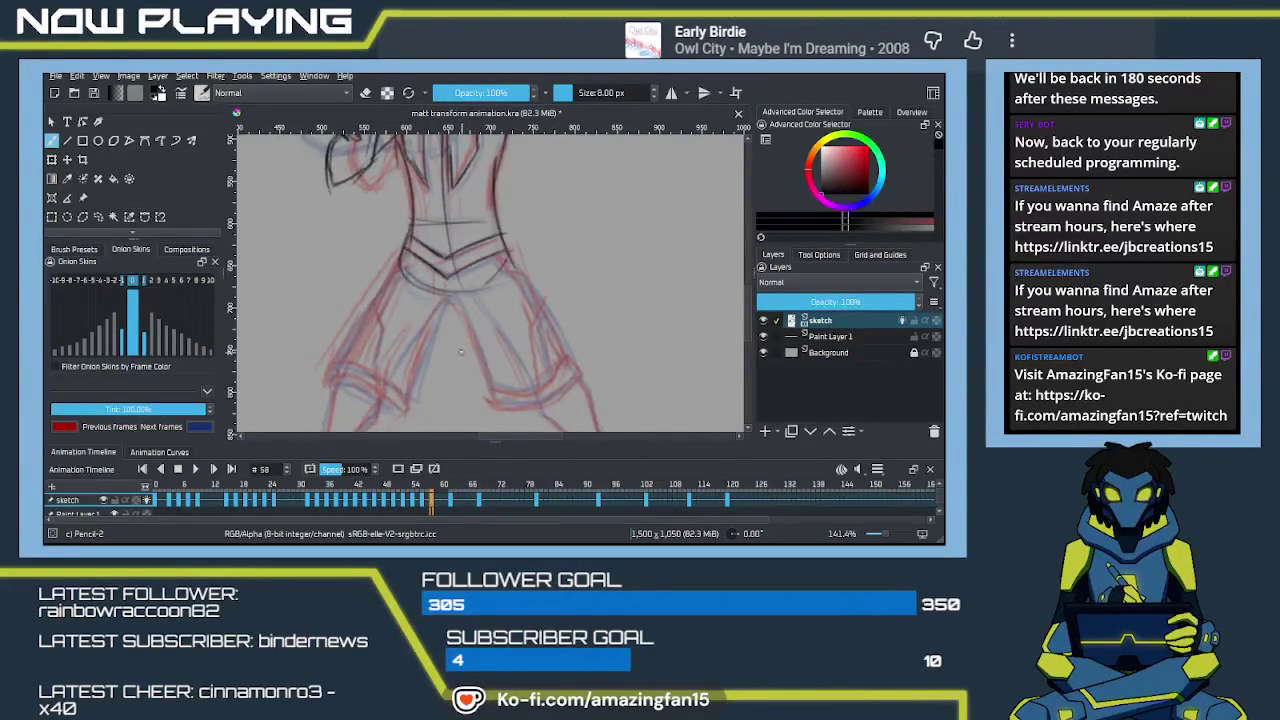
mouse_move(438, 347)
left_mouse_down()
mouse_move(482, 277)
mouse_move(458, 350)
left_mouse_up()
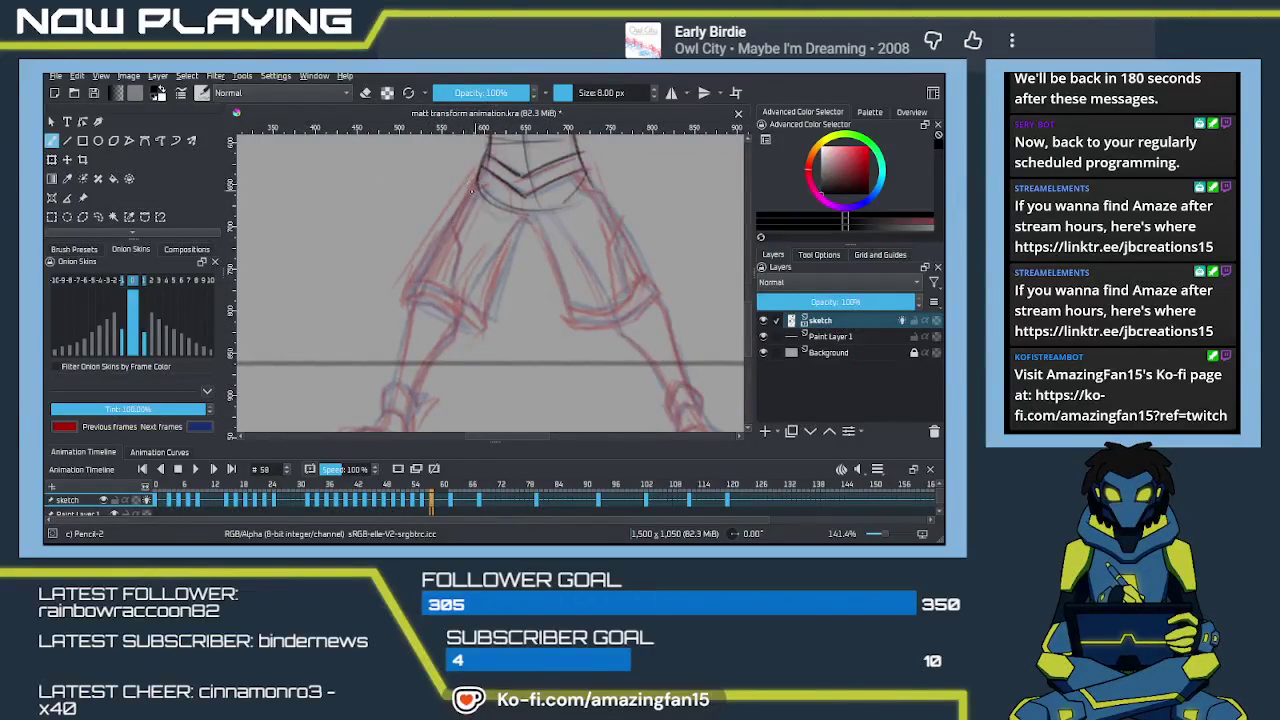
left_click_drag(470, 190, 418, 280)
key("ctrl+z")
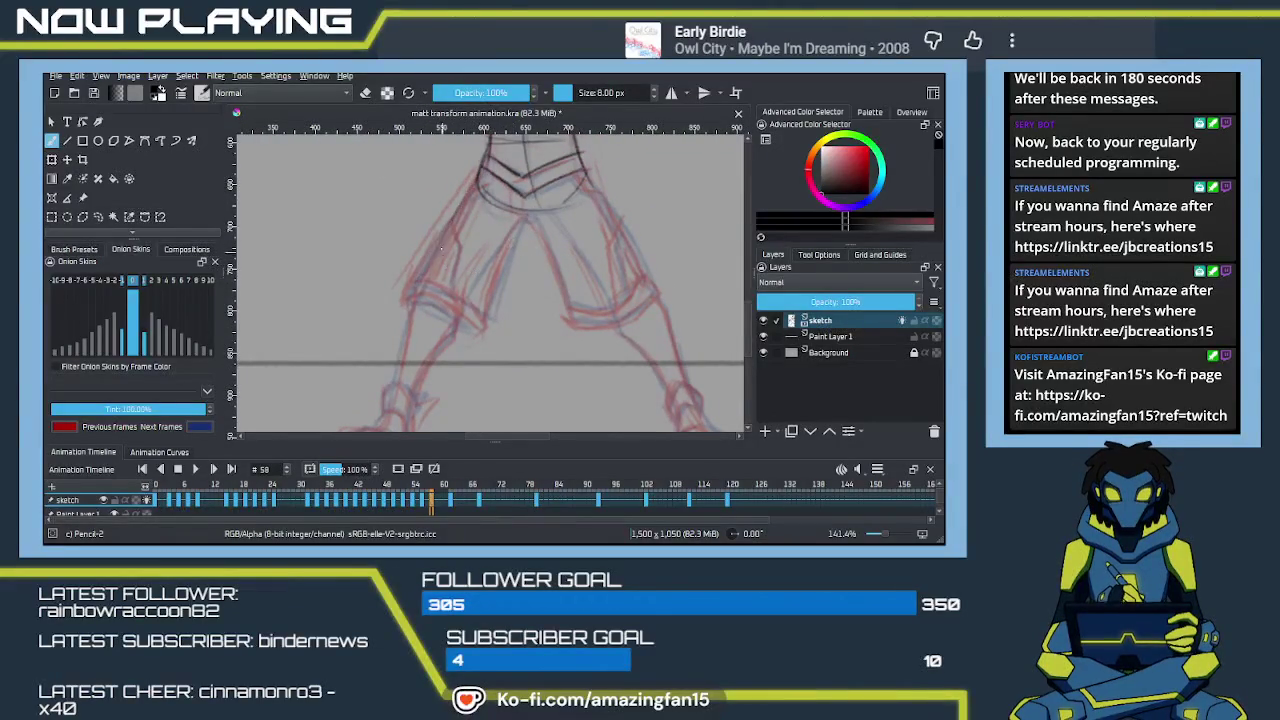
left_click_drag(470, 184, 412, 302)
key("ctrl+z")
left_click_drag(474, 188, 414, 304)
left_click_drag(456, 216, 411, 294)
left_click_drag(526, 218, 476, 284)
key("ctrl+z")
left_click_drag(524, 218, 460, 298)
left_click_drag(492, 248, 414, 404)
Step: Draw the left lower leg, the shin and the pointed flap at the ankle
left_click_drag(409, 323, 393, 385)
mouse_move(410, 316)
left_mouse_down()
mouse_move(399, 365)
mouse_move(440, 325)
left_mouse_up()
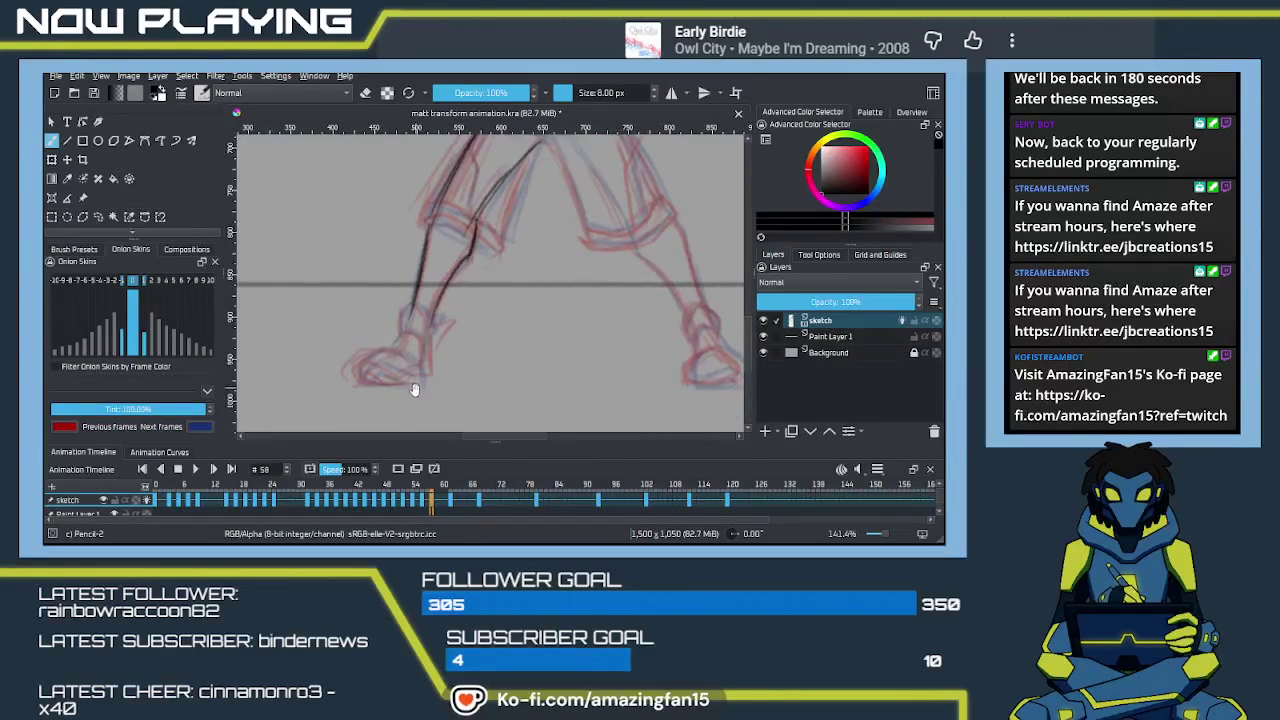
mouse_move(445, 313)
left_mouse_down()
mouse_move(419, 417)
mouse_move(427, 247)
mouse_move(423, 316)
left_mouse_up()
left_click_drag(430, 244, 421, 320)
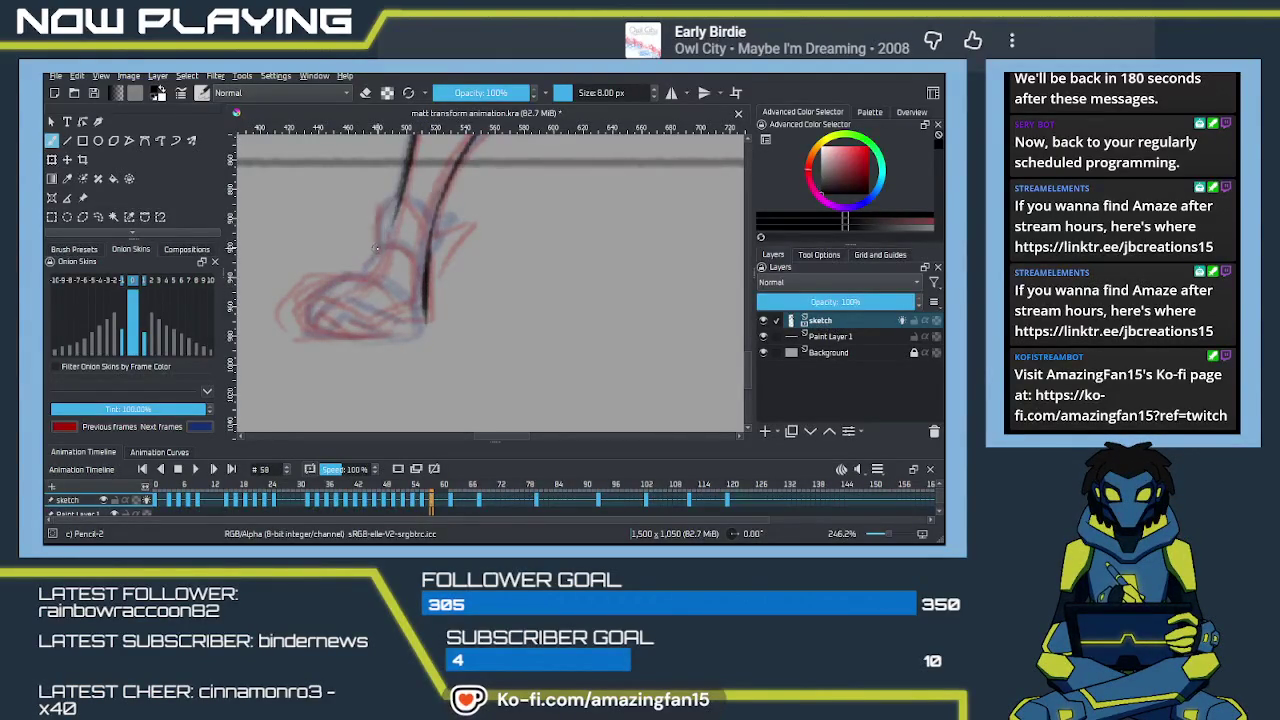
key("ctrl+z")
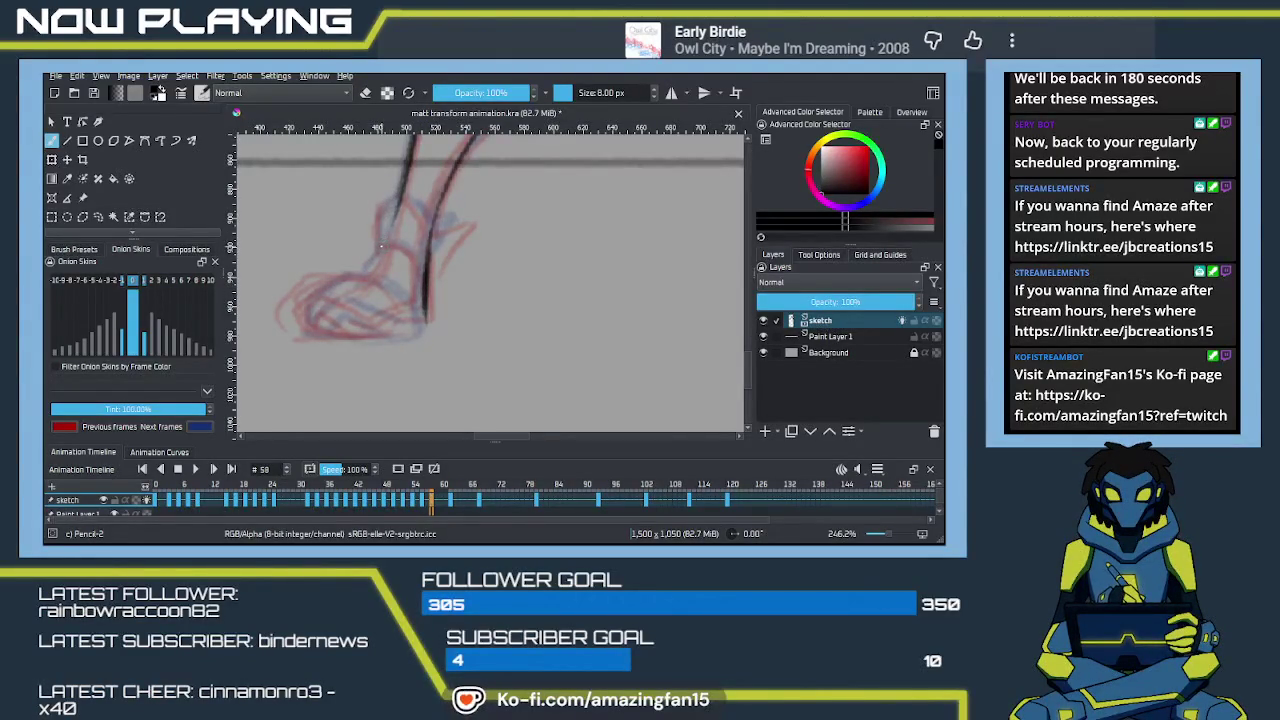
mouse_move(378, 246)
left_mouse_down()
mouse_move(396, 199)
mouse_move(433, 238)
left_mouse_up()
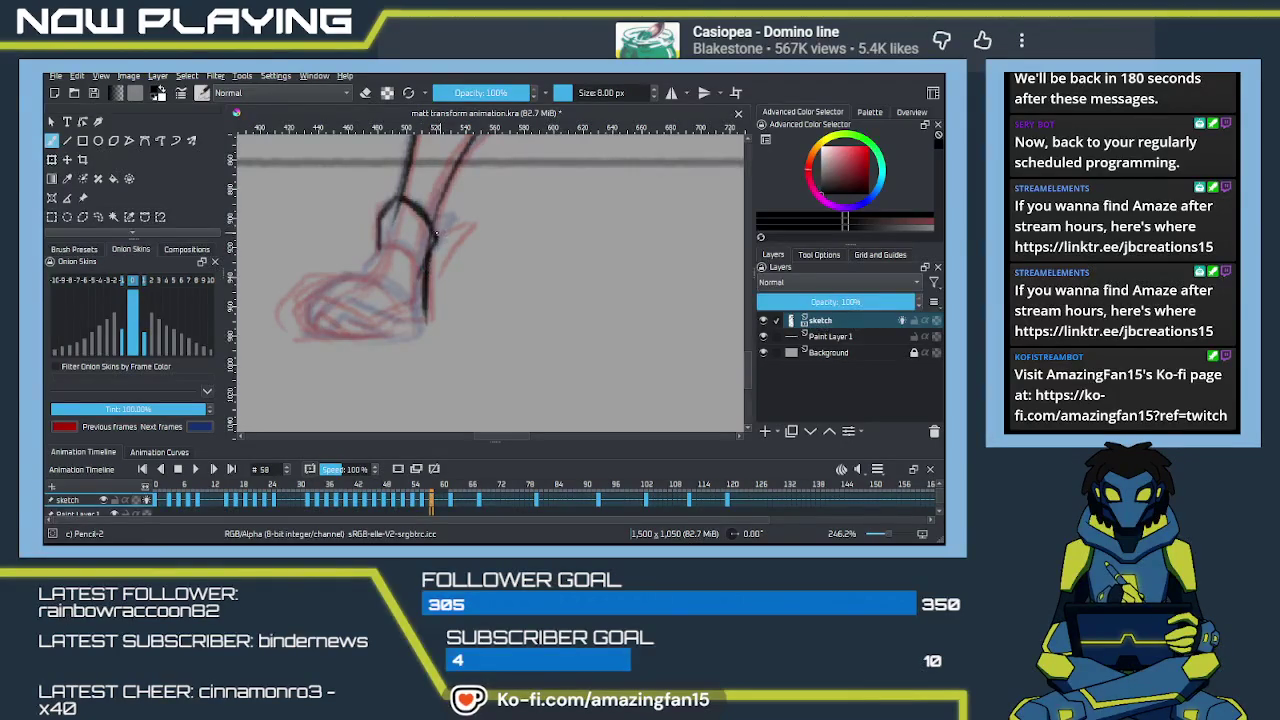
mouse_move(431, 236)
left_mouse_down()
mouse_move(456, 222)
mouse_move(424, 288)
left_mouse_up()
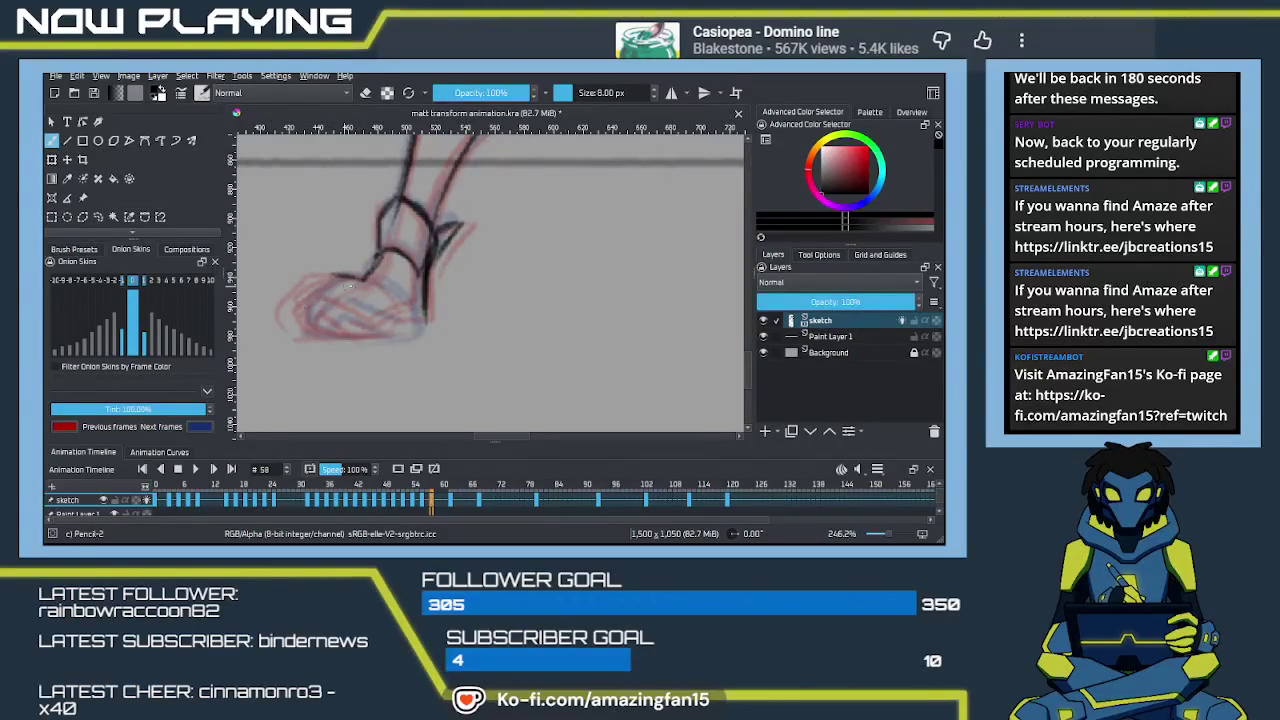
Step: Outline the shoe's toe and heel edges with a small stroke near the lower toe
mouse_move(340, 273)
left_mouse_down()
mouse_move(300, 312)
mouse_move(344, 335)
mouse_move(396, 336)
mouse_move(410, 318)
left_mouse_up()
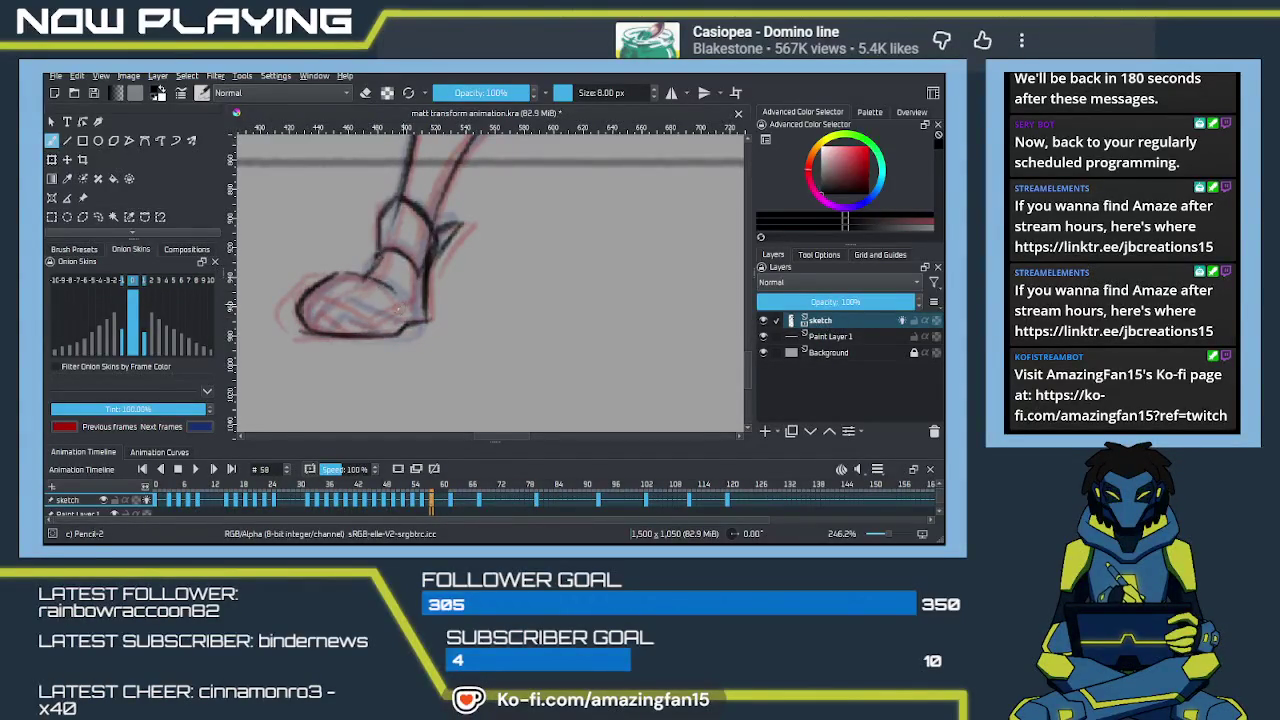
mouse_move(303, 318)
left_mouse_down()
mouse_move(327, 298)
mouse_move(372, 314)
mouse_move(359, 308)
left_mouse_up()
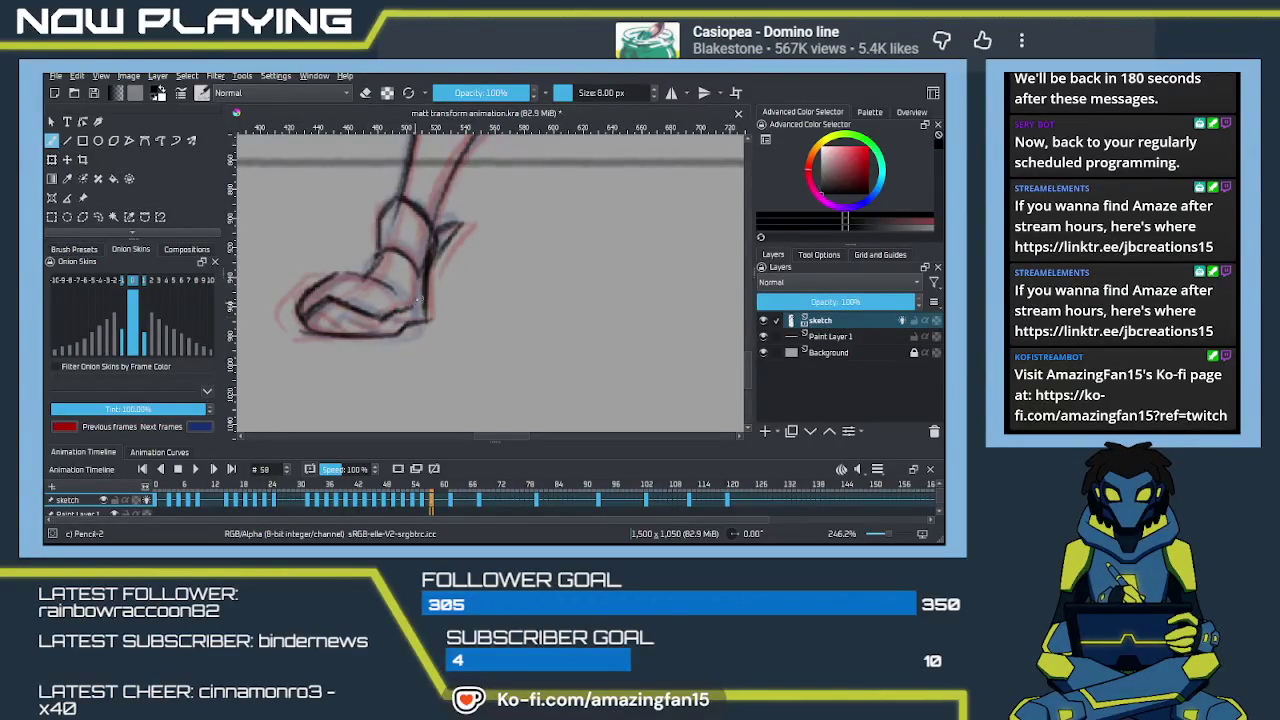
left_click_drag(419, 274, 424, 312)
mouse_move(316, 334)
left_mouse_down()
mouse_move(329, 316)
mouse_move(316, 330)
mouse_move(364, 326)
mouse_move(309, 409)
left_mouse_up()
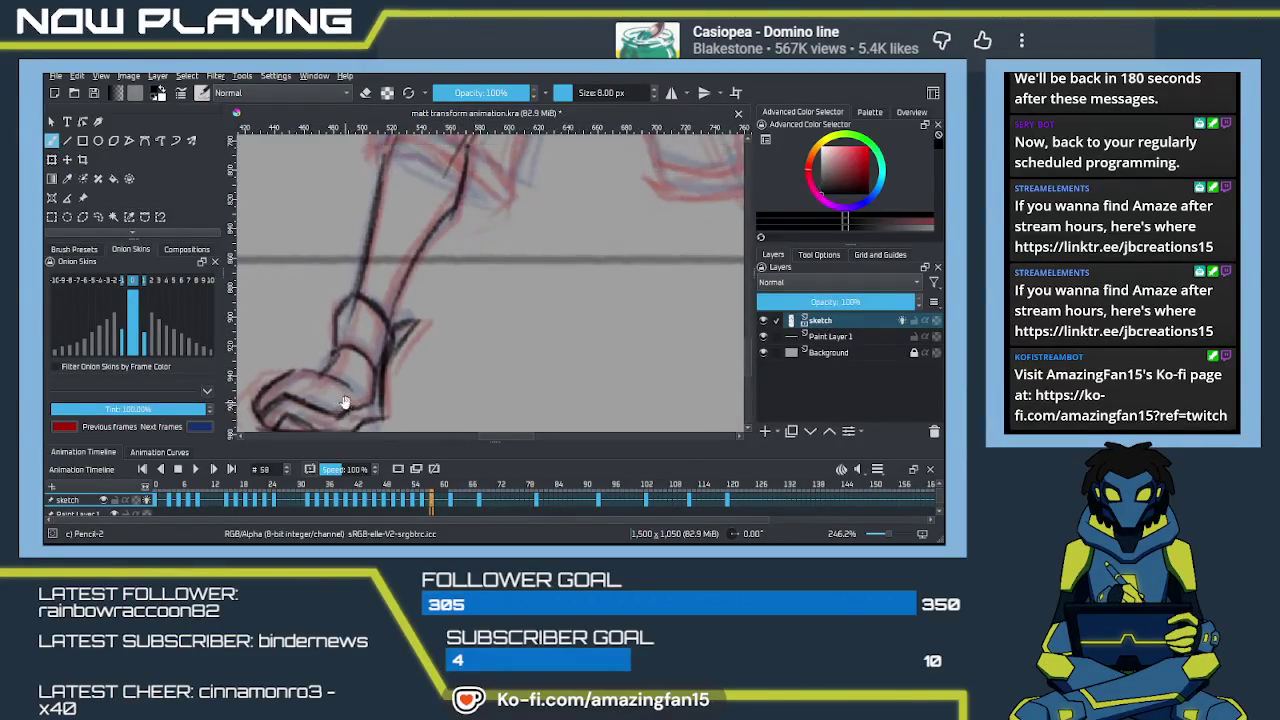
left_click_drag(374, 346, 309, 363)
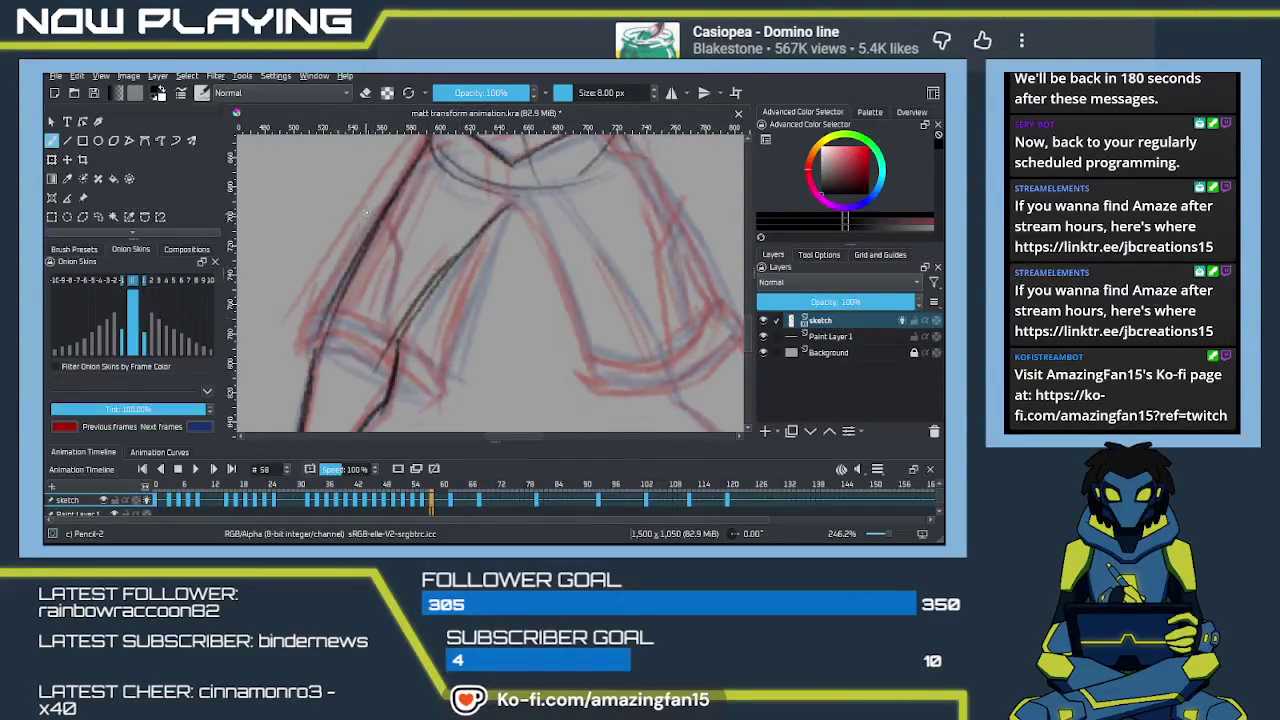
Step: Trace the left contour, cuff and inner contour of the left shorts leg
left_click_drag(384, 205, 310, 338)
mouse_move(358, 252)
left_mouse_down()
mouse_move(309, 350)
mouse_move(404, 384)
left_mouse_up()
left_click_drag(340, 350, 440, 400)
left_click_drag(512, 210, 440, 398)
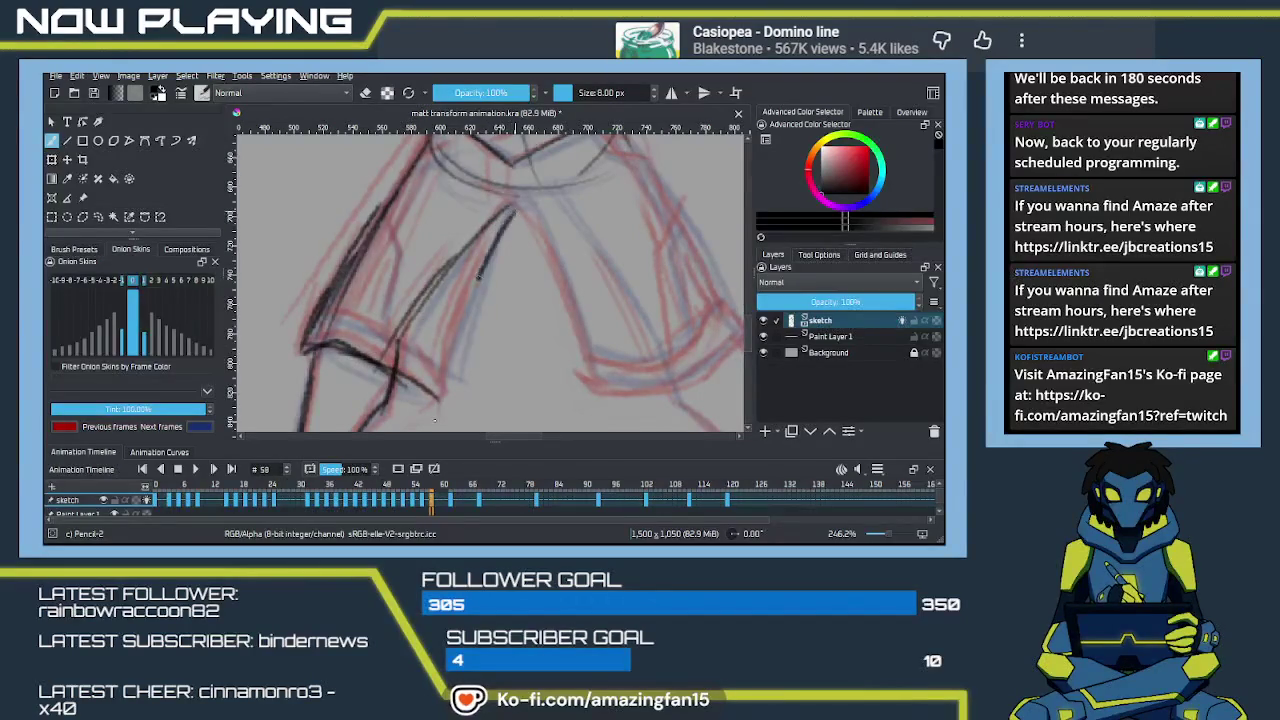
left_click_drag(476, 282, 445, 405)
left_click_drag(458, 332, 442, 396)
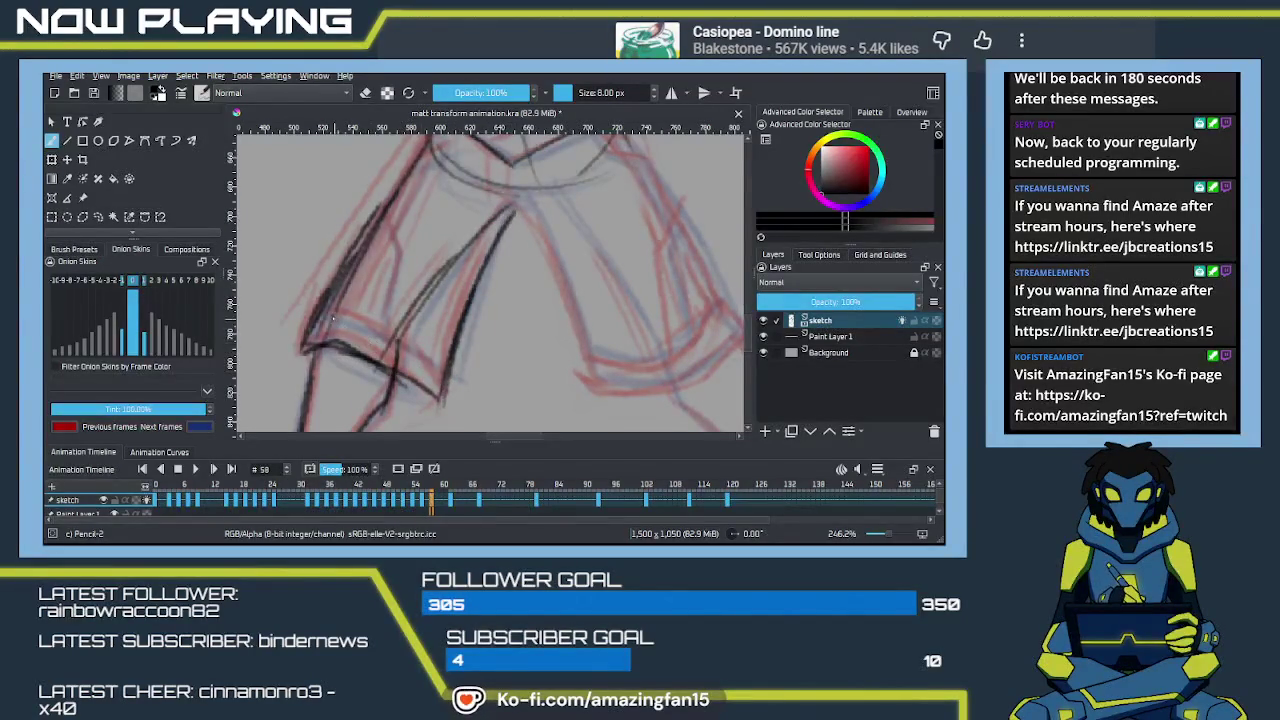
mouse_move(374, 324)
left_mouse_down()
mouse_move(320, 316)
mouse_move(440, 378)
left_mouse_up()
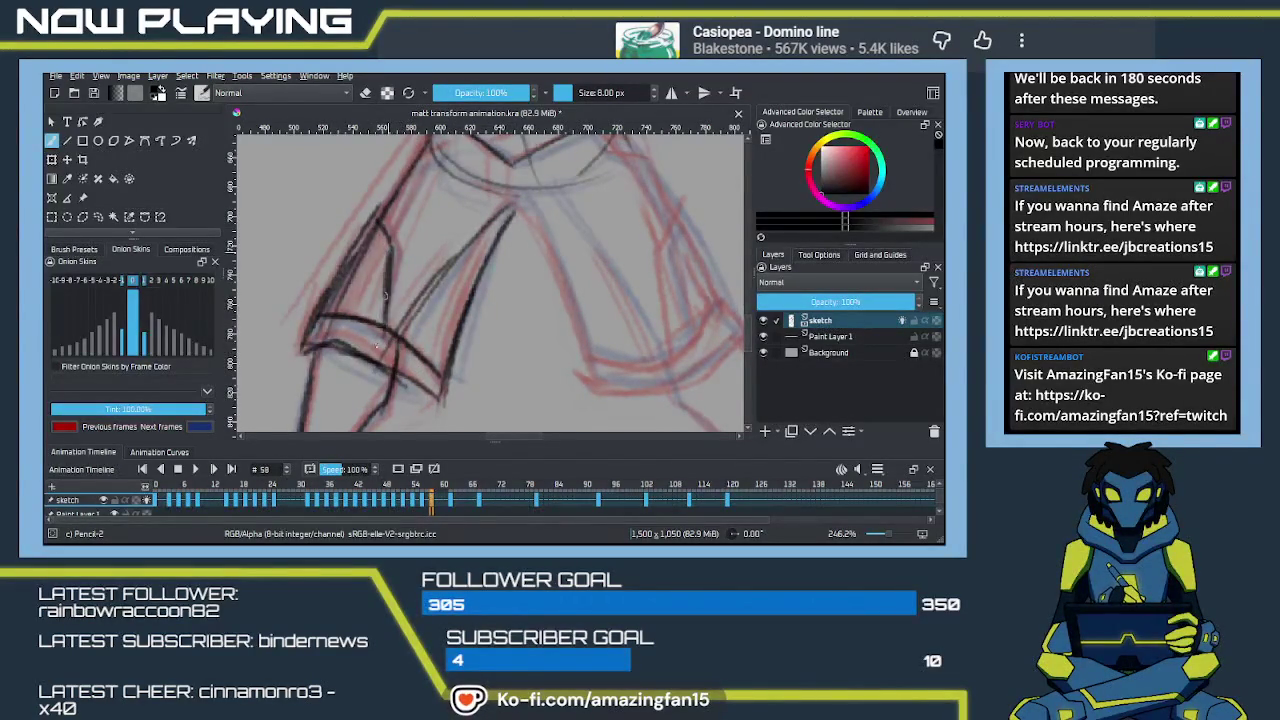
scroll(391, 315, "up", 3)
left_click_drag(408, 258, 372, 346)
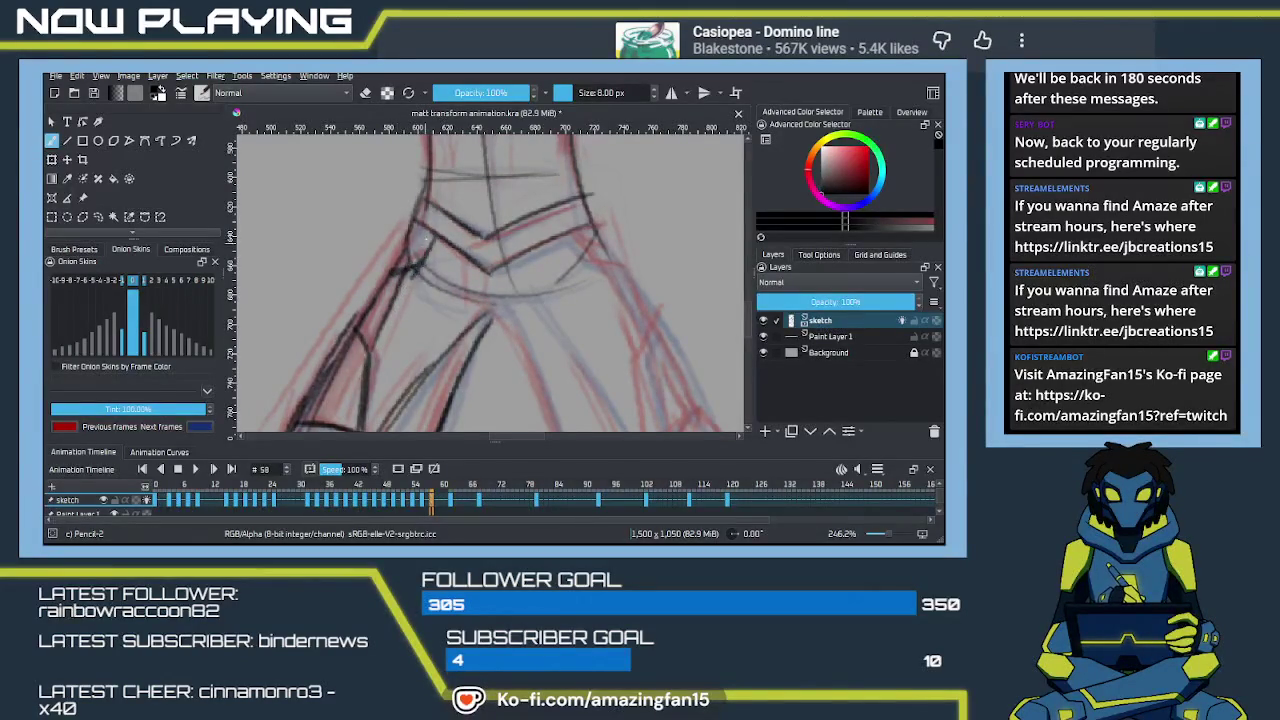
Step: Trace the right shorts contour, the right leg's bottom curve and its outer edge
scroll(409, 276, "down", 2)
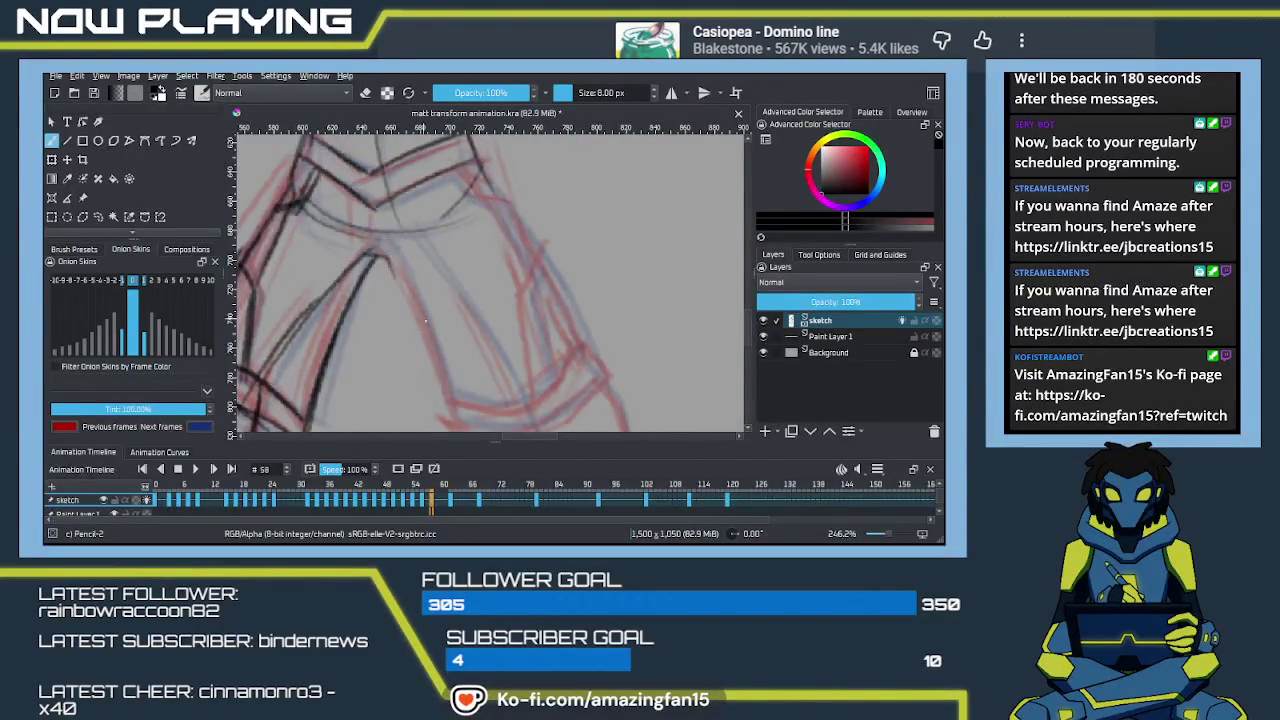
scroll(390, 270, "down", 1)
mouse_move(356, 208)
left_mouse_down()
mouse_move(422, 362)
mouse_move(488, 380)
left_mouse_up()
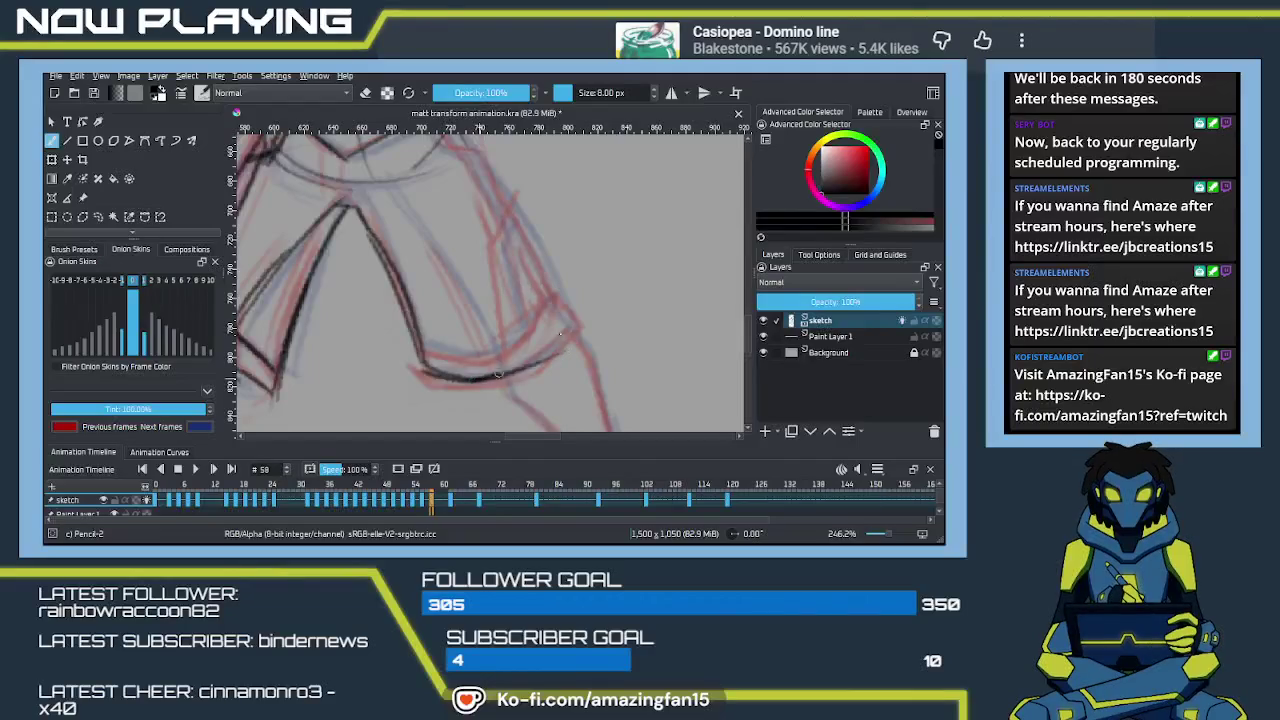
scroll(500, 290, "up", 2)
left_click_drag(451, 222, 532, 362)
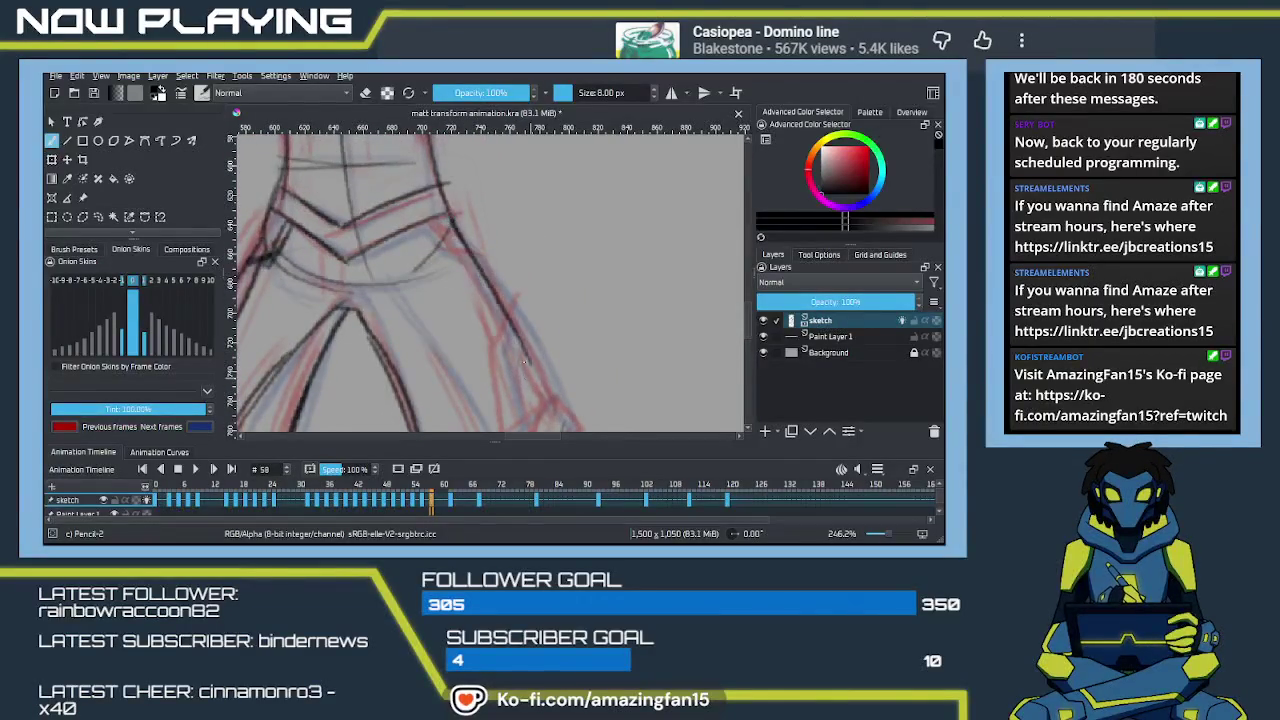
left_click_drag(466, 254, 552, 392)
scroll(510, 278, "down", 2)
mouse_move(503, 262)
left_mouse_down()
mouse_move(388, 372)
mouse_move(520, 296)
left_mouse_up()
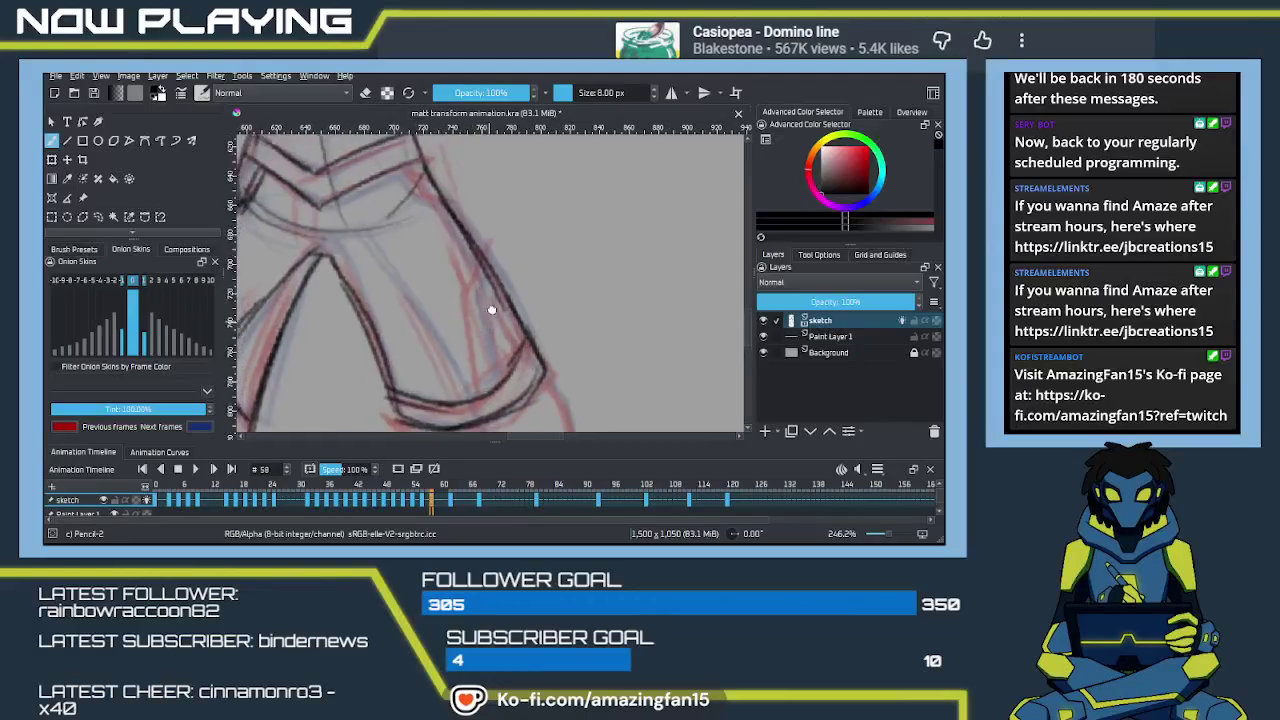
left_click_drag(475, 354, 566, 344)
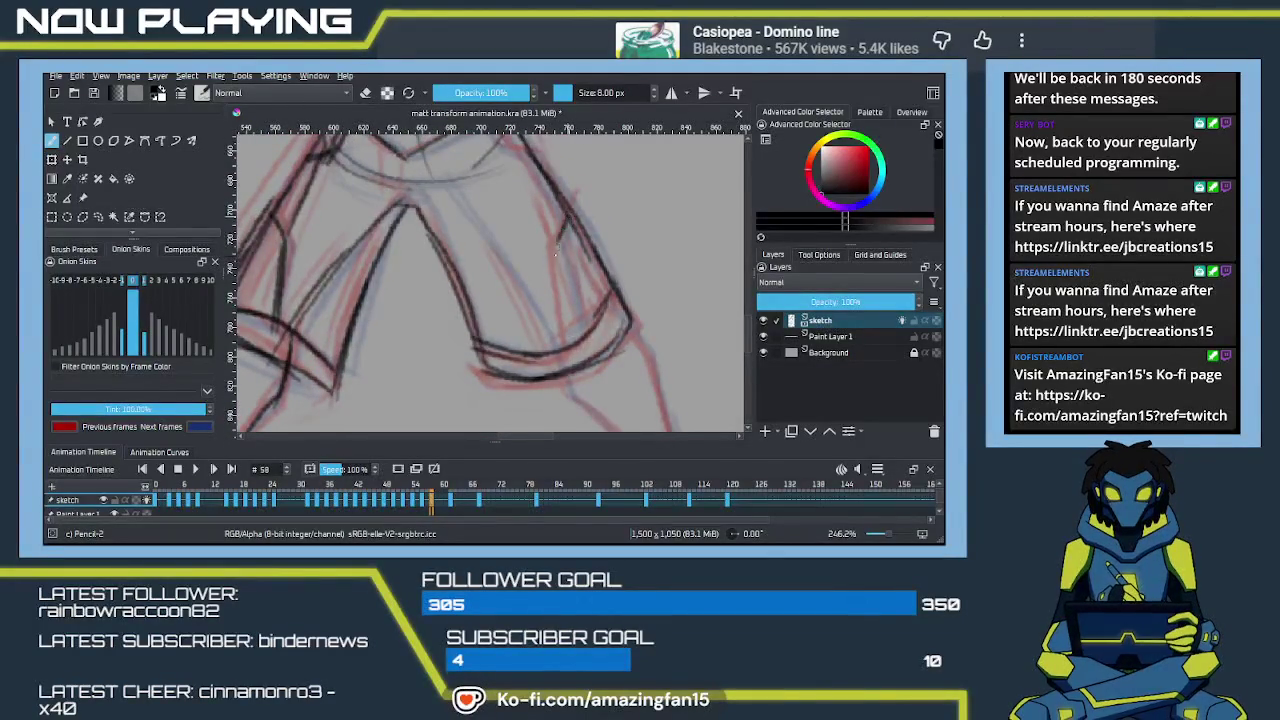
left_click_drag(558, 244, 578, 366)
scroll(551, 307, "up", 2)
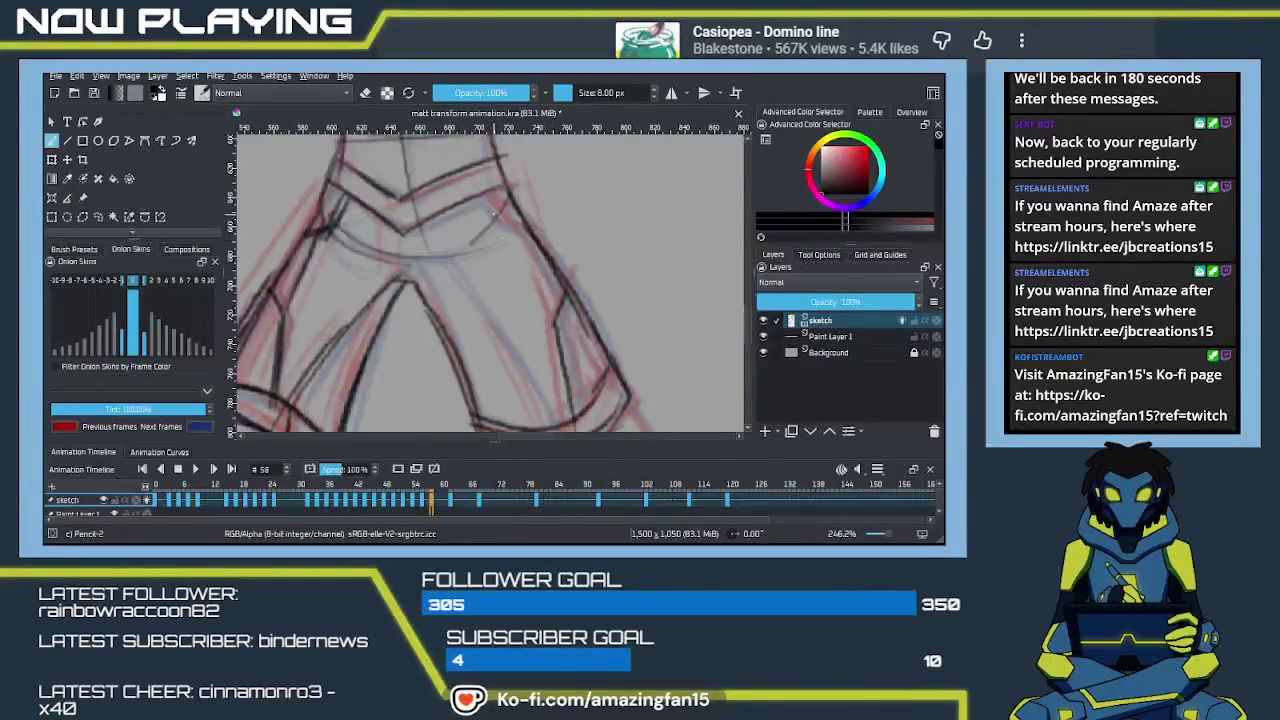
left_click_drag(503, 221, 562, 302)
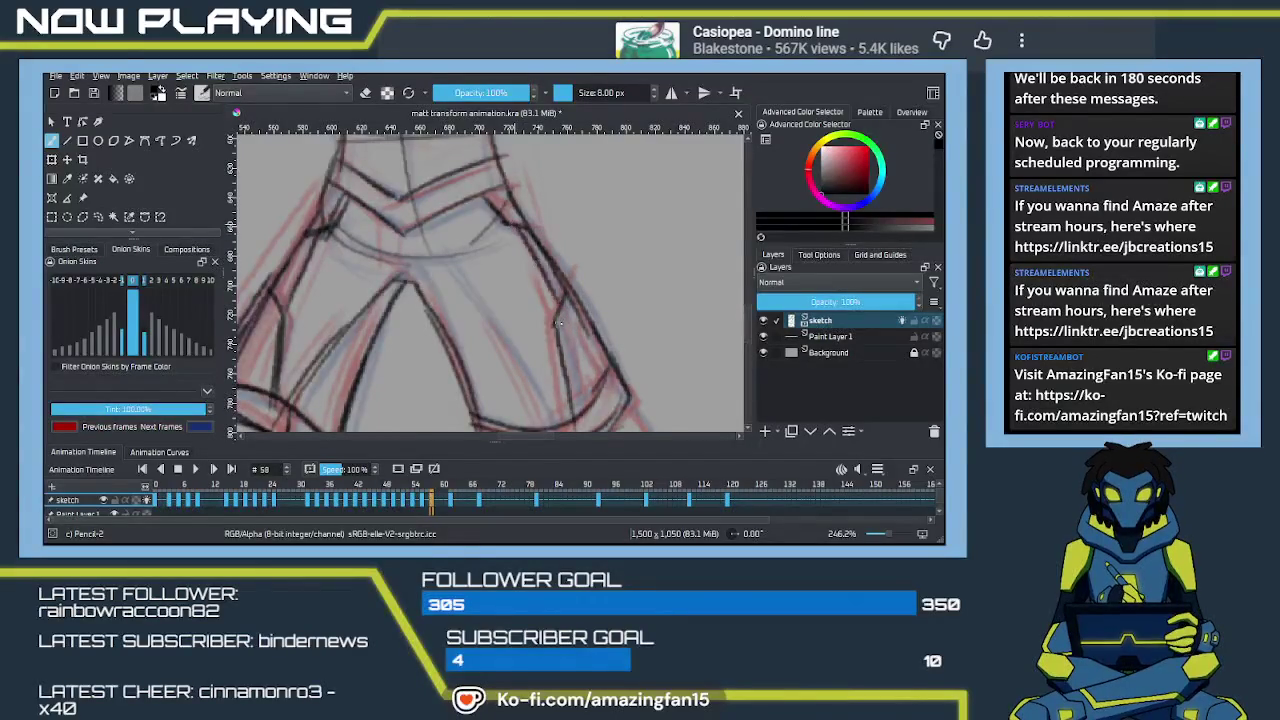
scroll(522, 280, "down", 3)
mouse_move(522, 280)
left_mouse_down()
mouse_move(466, 197)
mouse_move(493, 235)
left_mouse_up()
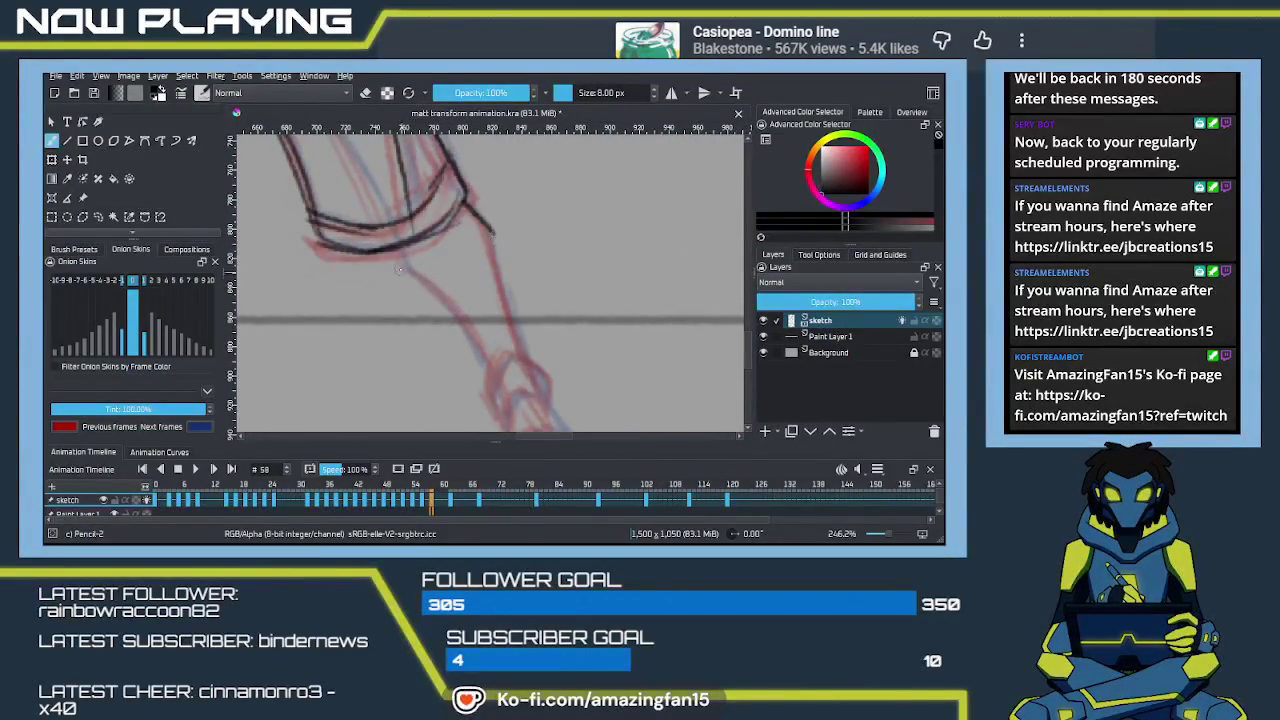
Step: Sketch the lower leg's front line, extending and darkening it down to the foot
left_click_drag(397, 243, 484, 342)
key("ctrl+z")
left_click_drag(408, 270, 490, 374)
key("ctrl+z")
left_click_drag(410, 270, 467, 336)
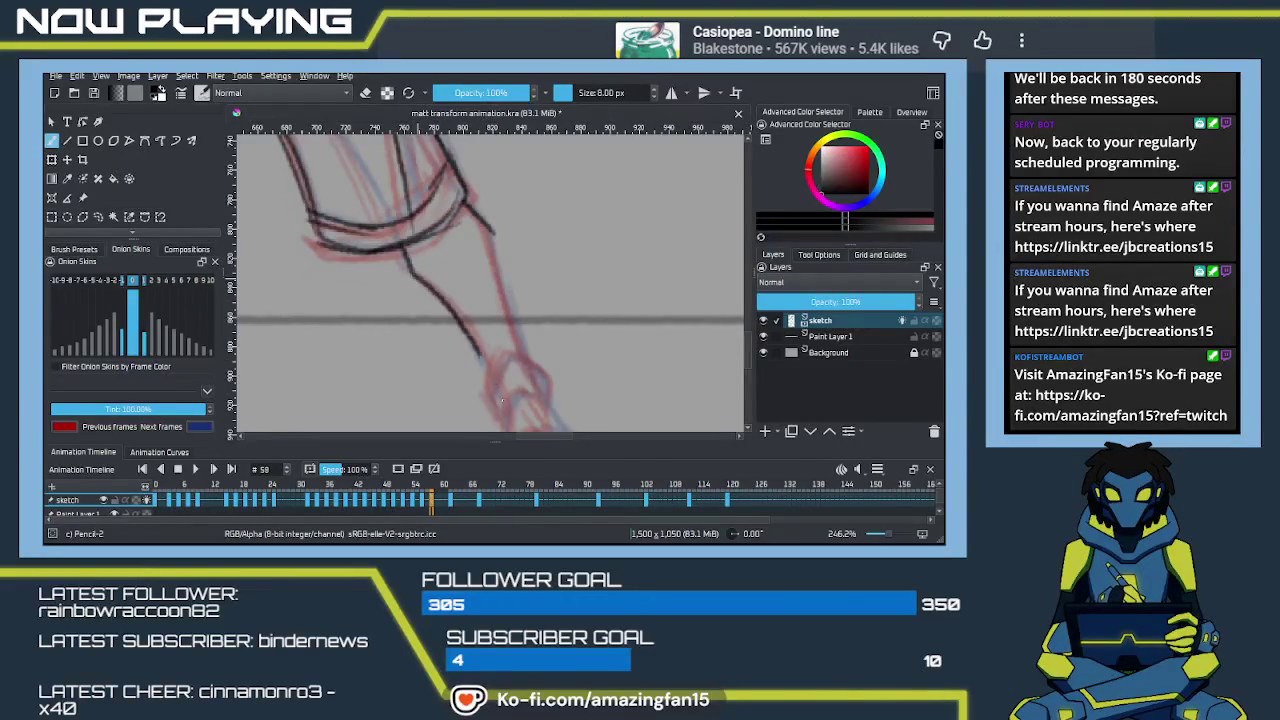
left_click_drag(514, 377, 479, 251)
left_click_drag(462, 330, 460, 272)
left_click_drag(466, 322, 460, 363)
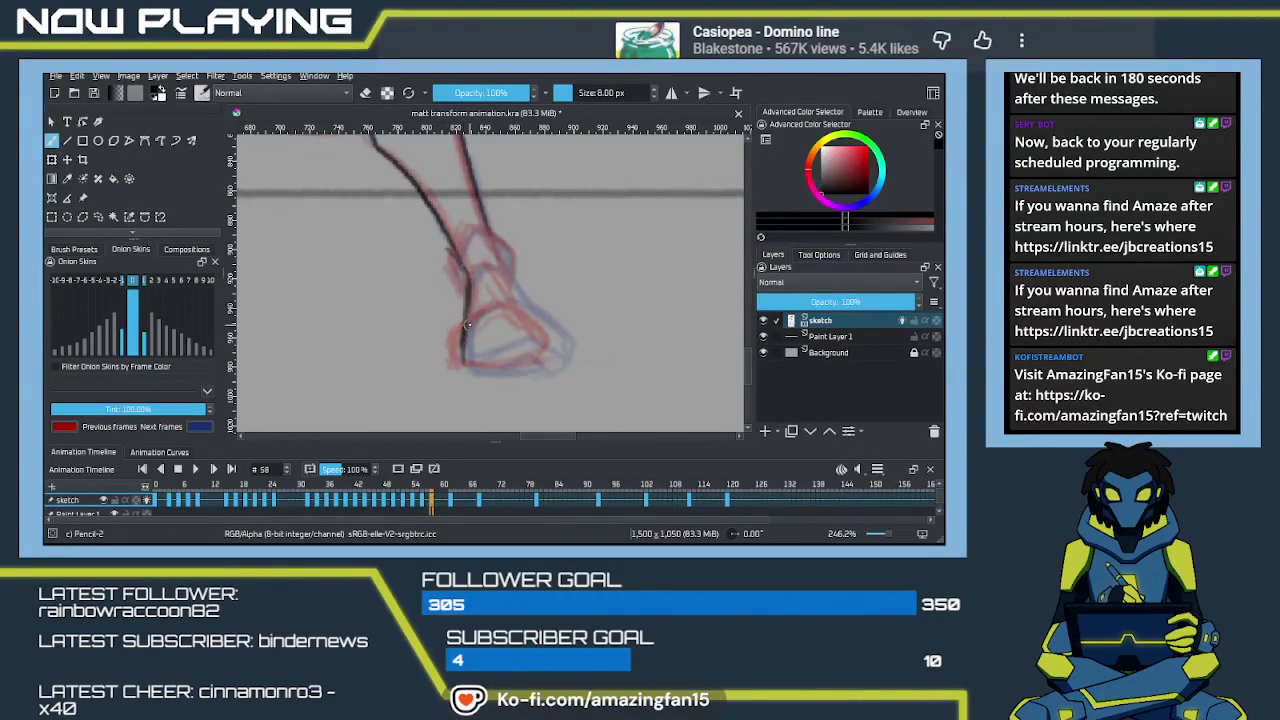
left_click_drag(470, 280, 465, 337)
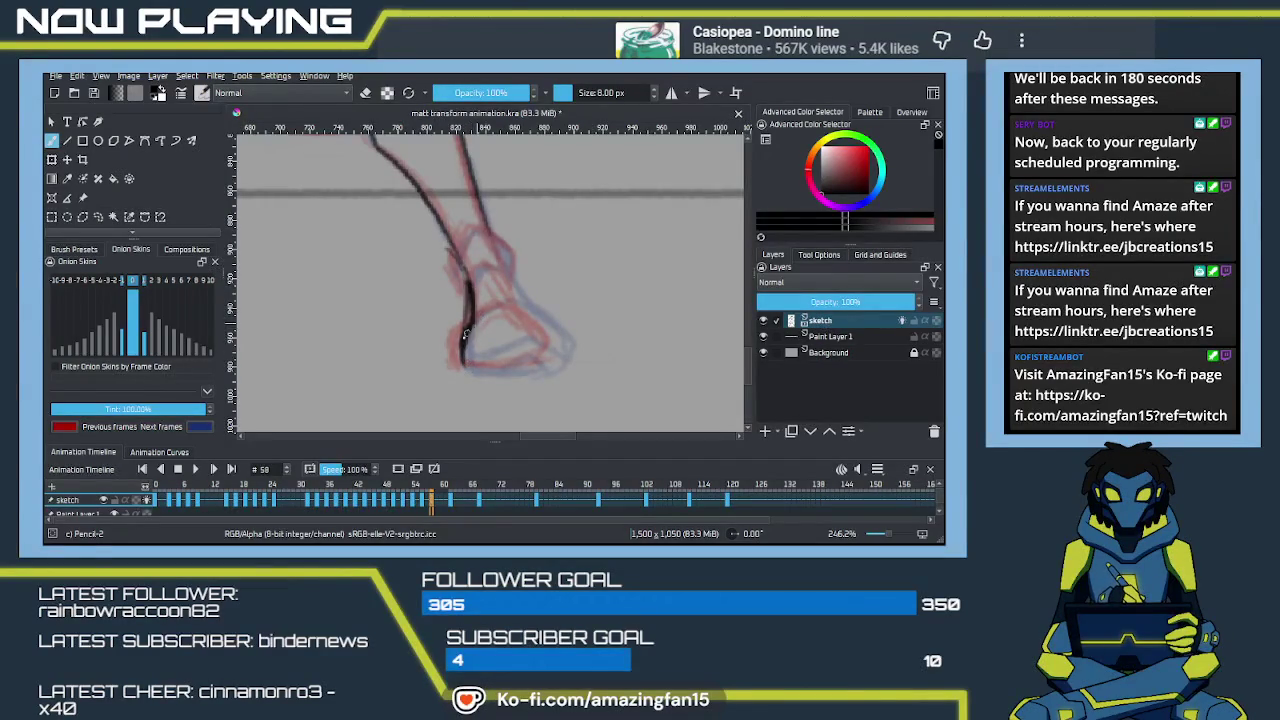
Step: Outline the foot's top curve and bottom edge and add an inner boot line
mouse_move(478, 320)
left_mouse_down()
mouse_move(545, 310)
mouse_move(532, 312)
mouse_move(560, 336)
left_mouse_up()
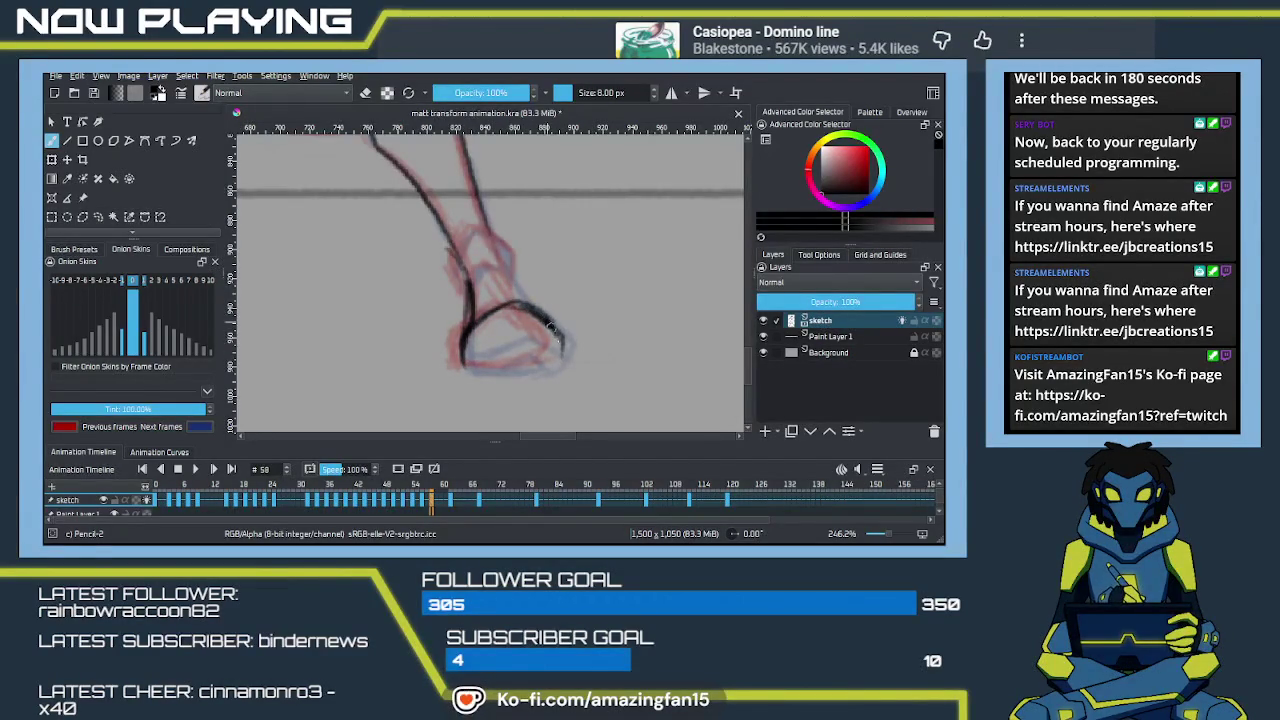
key("ctrl+z")
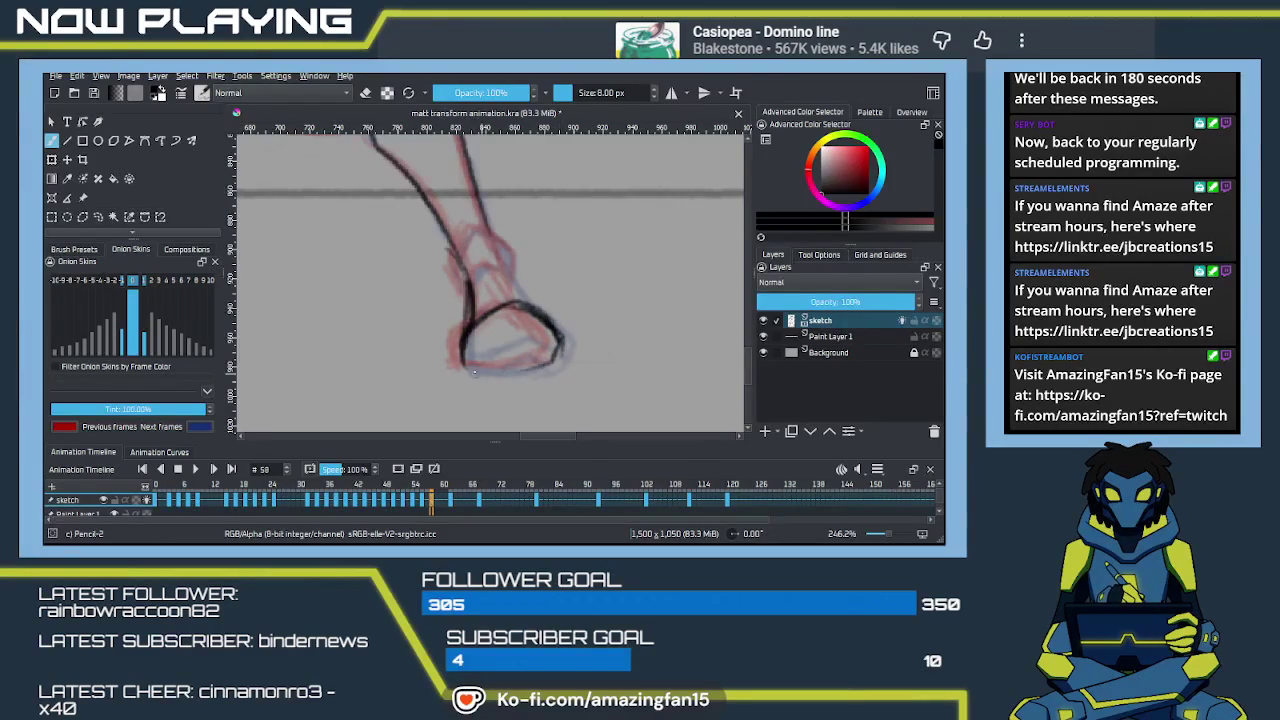
left_click_drag(462, 368, 534, 372)
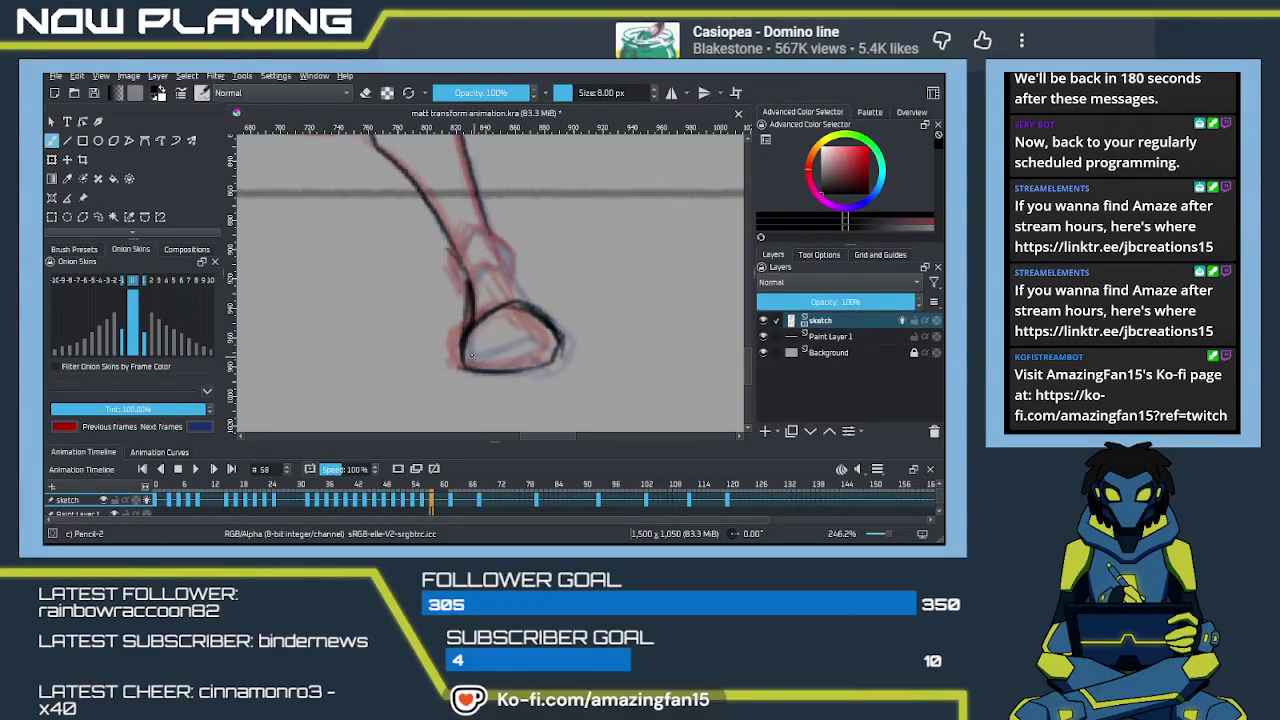
mouse_move(463, 352)
left_mouse_down()
mouse_move(512, 322)
mouse_move(546, 330)
mouse_move(562, 352)
left_mouse_up()
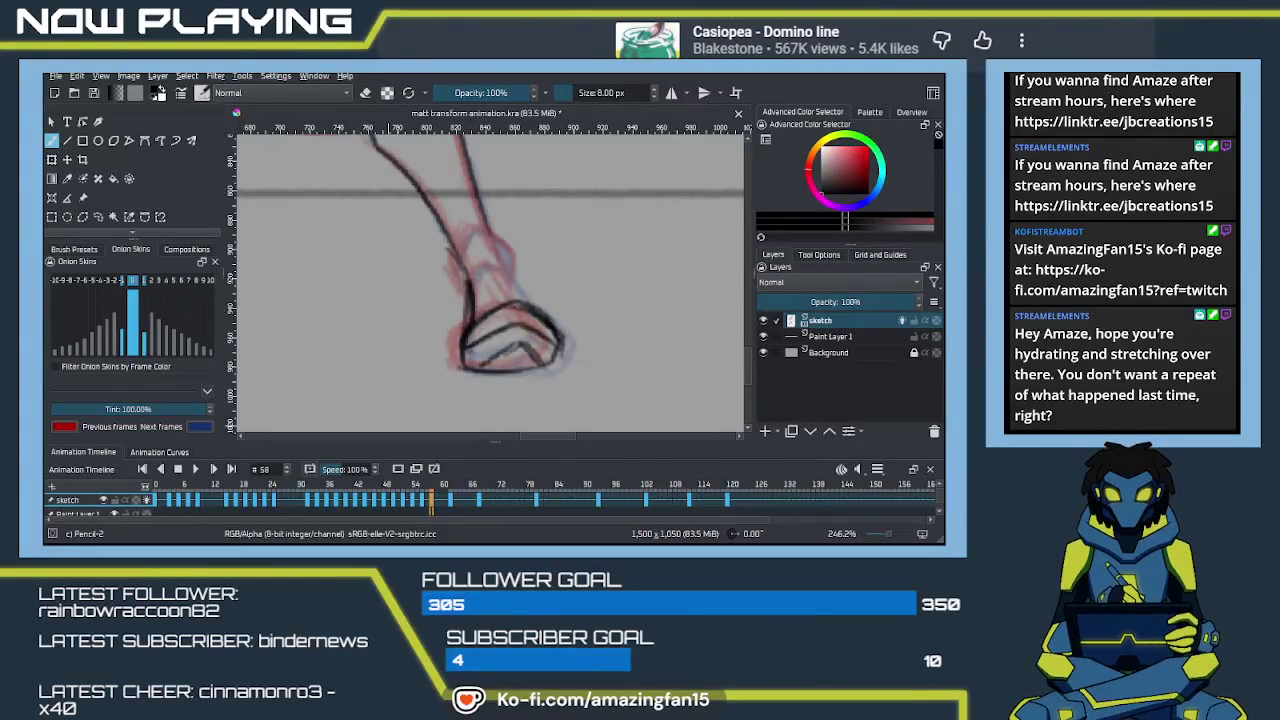
Step: Pan the canvas to show more of the leg above the boot
mouse_move(500, 304)
left_mouse_down()
mouse_move(515, 357)
mouse_move(531, 350)
mouse_move(470, 318)
mouse_move(487, 280)
mouse_move(520, 305)
mouse_move(548, 375)
left_mouse_up()
Step: Zoom out to 53.6% to show the whole figure, then jump to frame 60
scroll(537, 352, "down", 3)
scroll(510, 330, "down", 3)
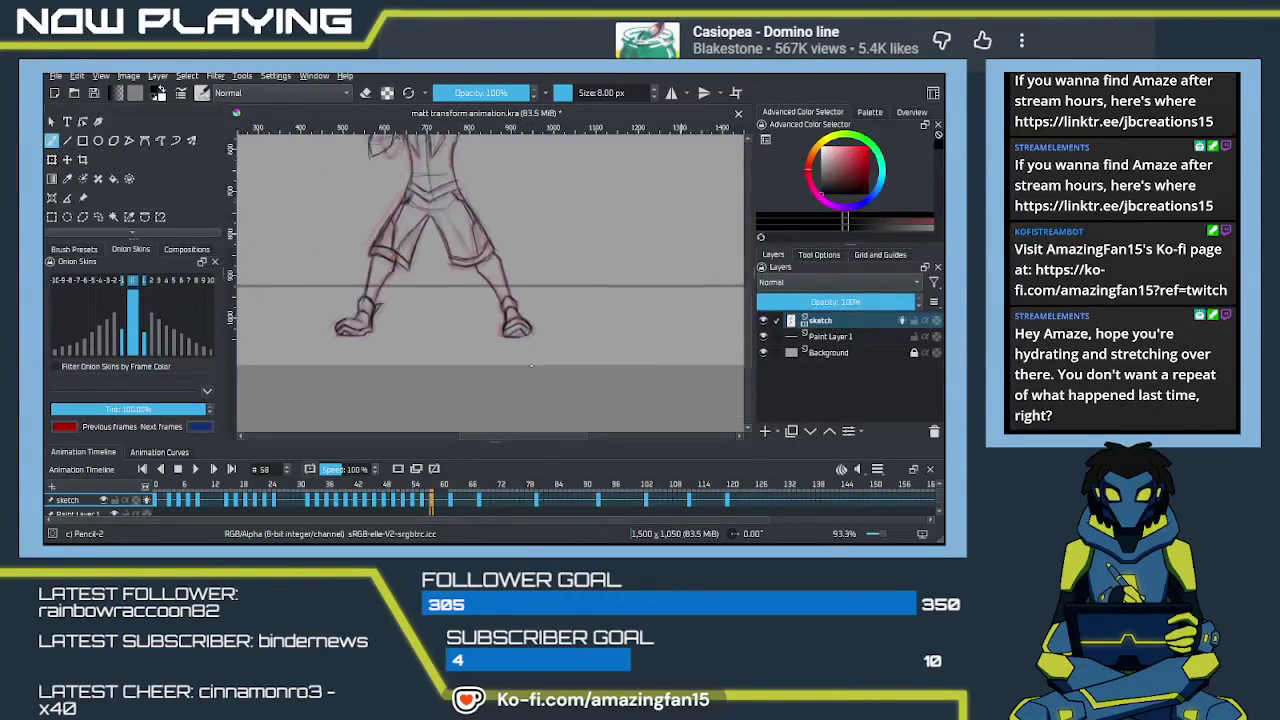
scroll(490, 315, "down", 2)
left_click_drag(477, 305, 499, 299)
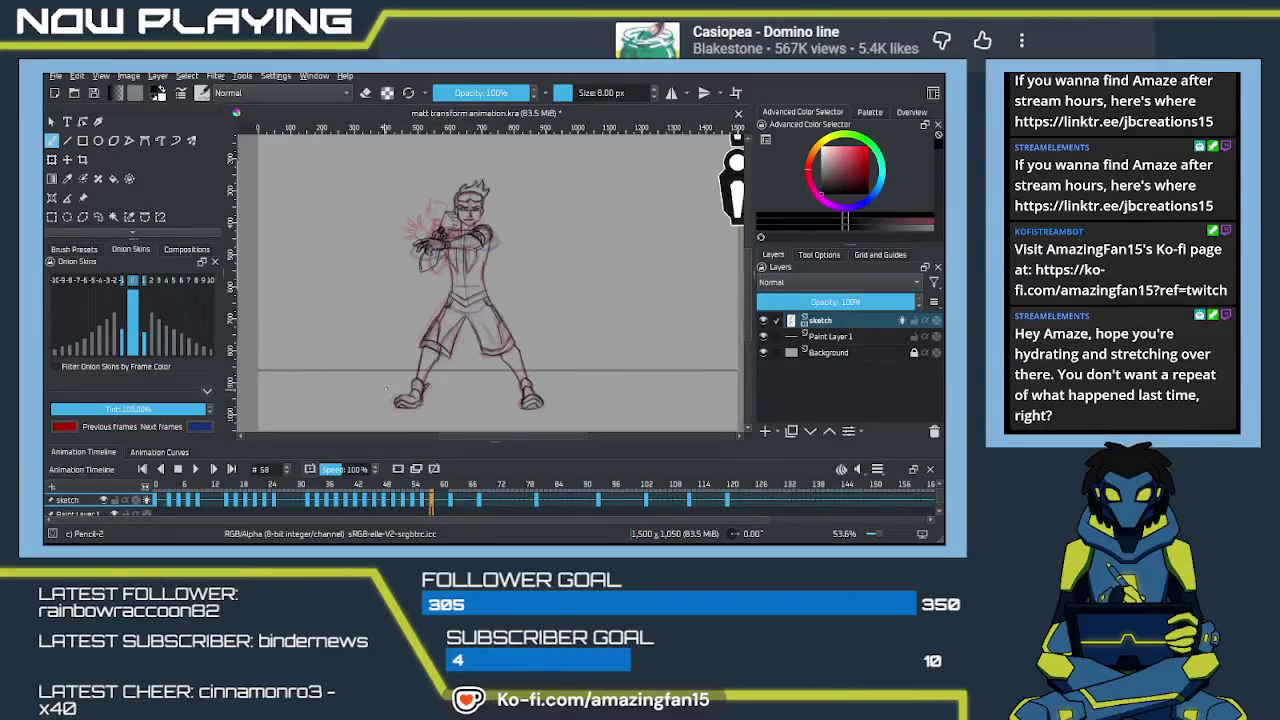
left_click(442, 503)
Step: Clear frame 60's sketch, save the document, and step between neighbouring frames
key("ctrl+z")
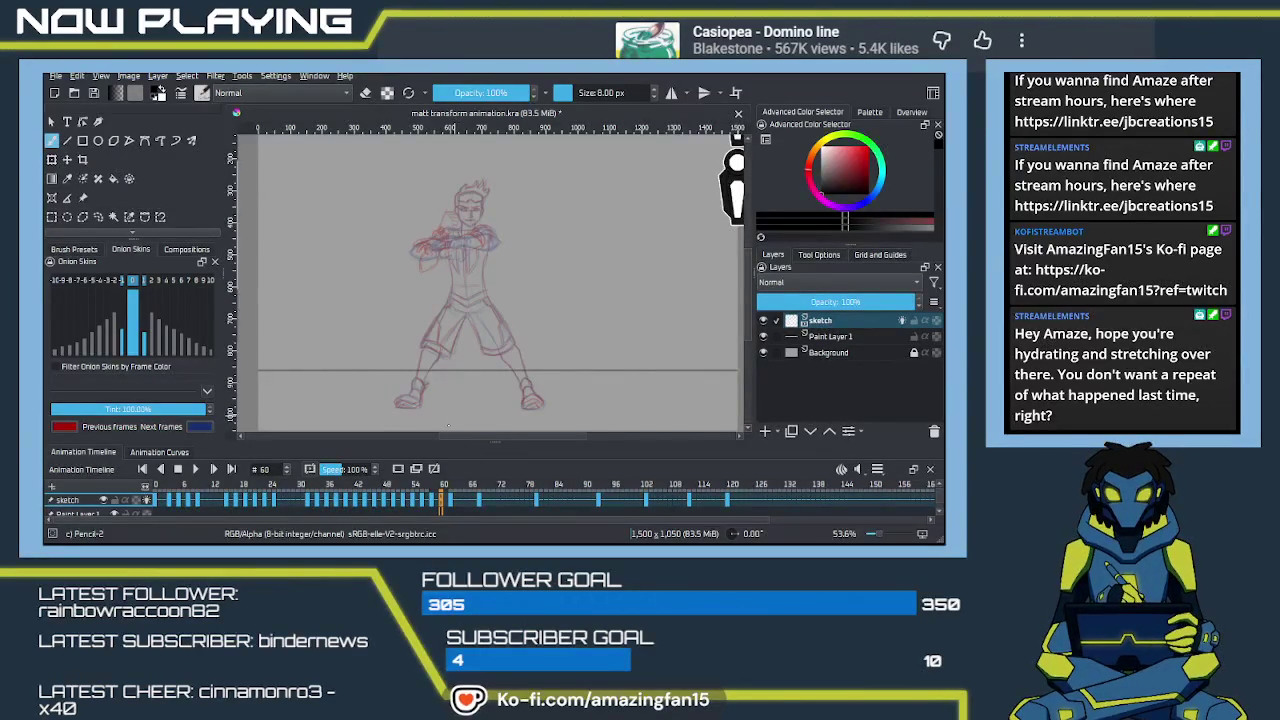
key("ctrl+s")
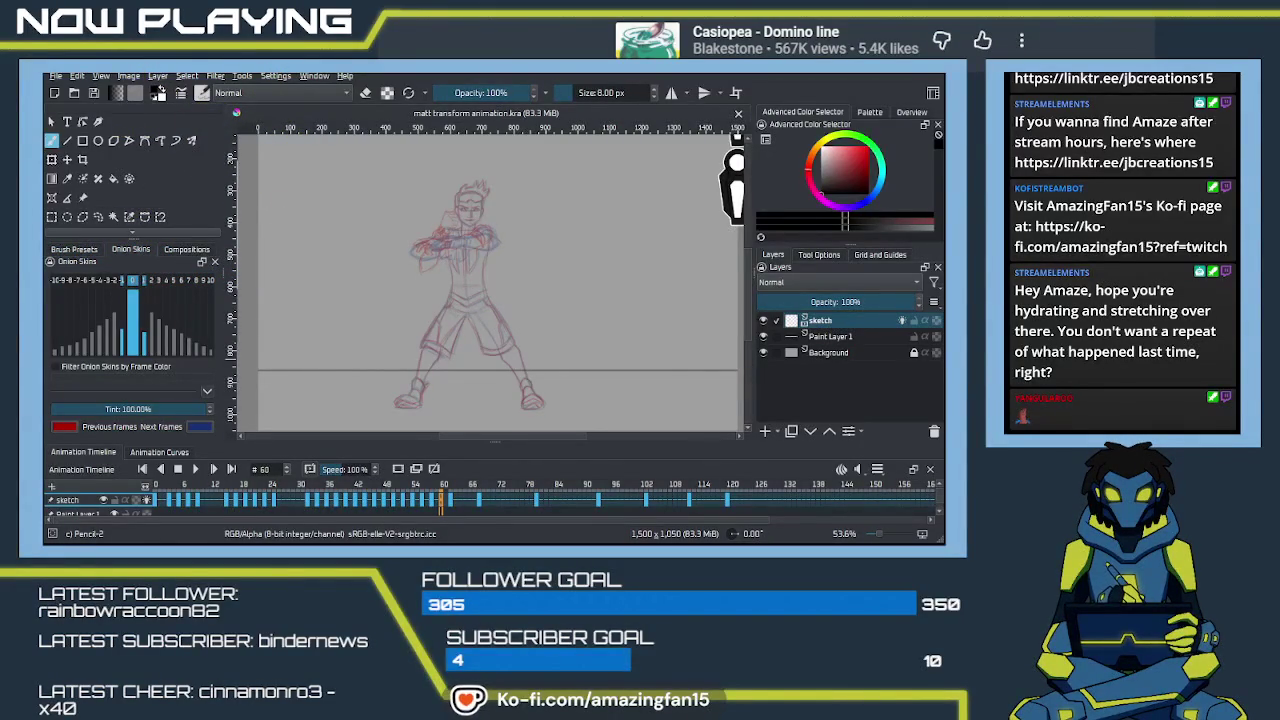
key("Left")
key("Right")
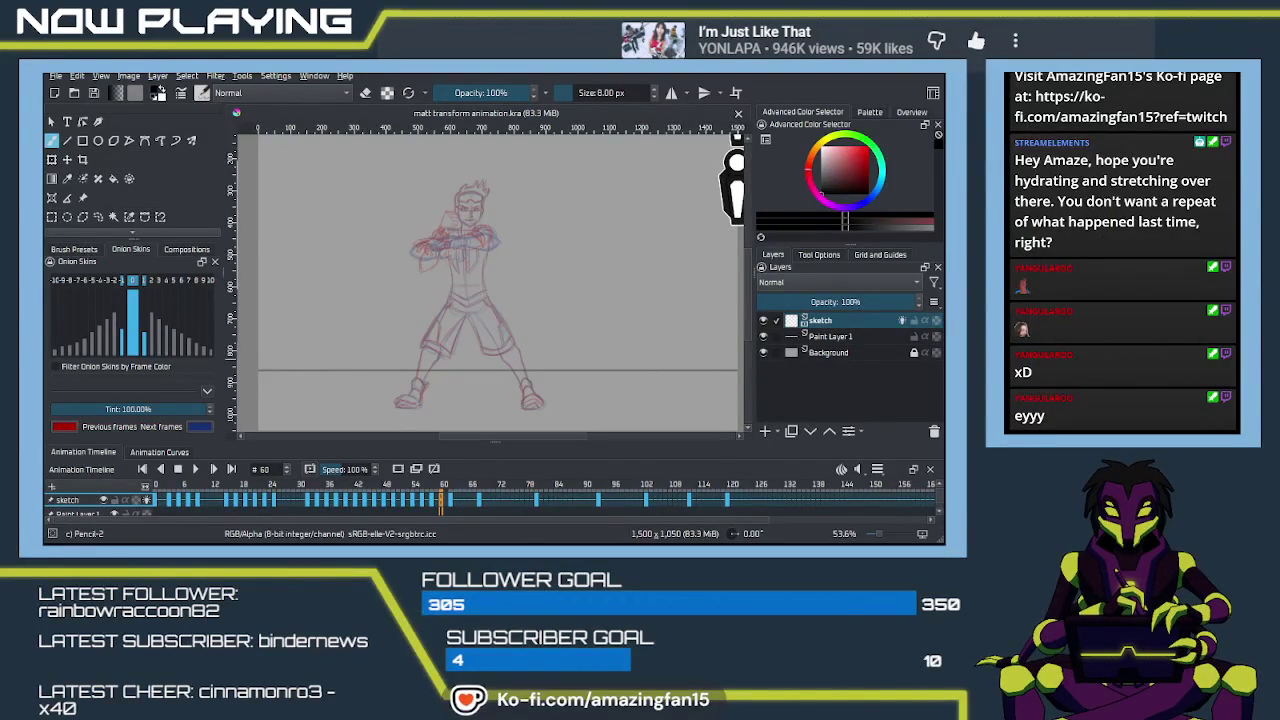
key("alt+Tab")
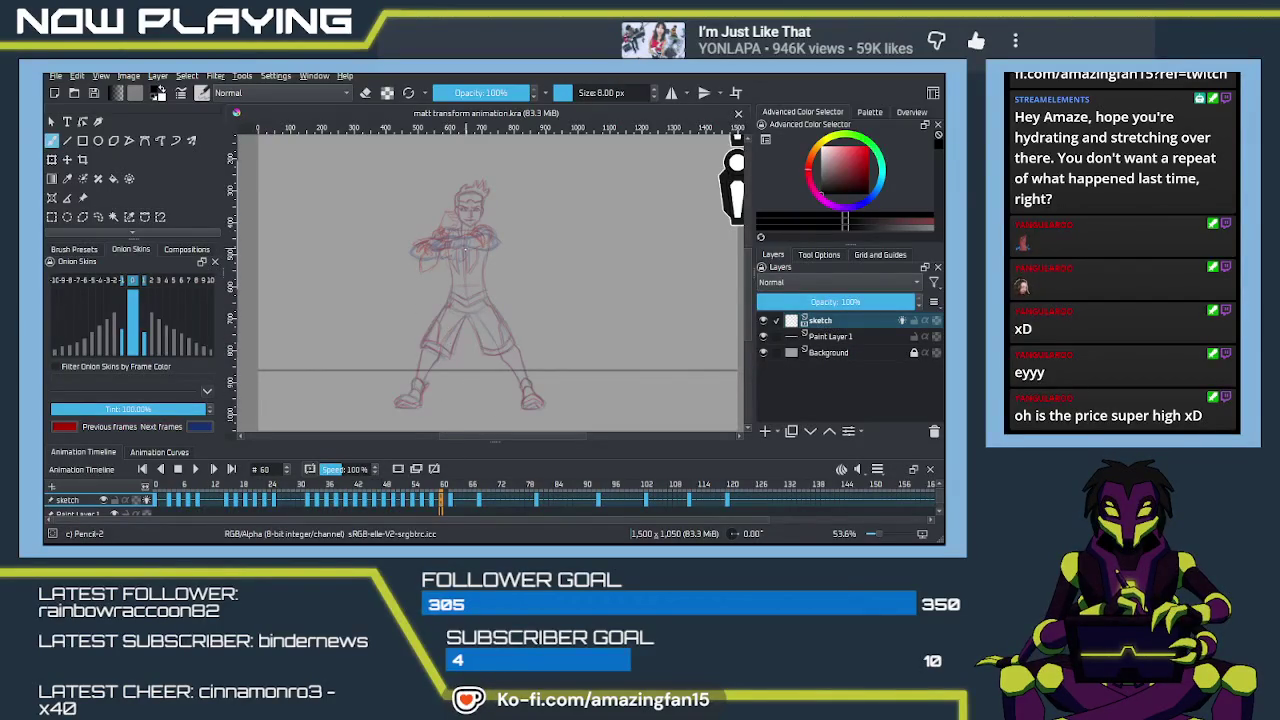
scroll(464, 249, "up", 4)
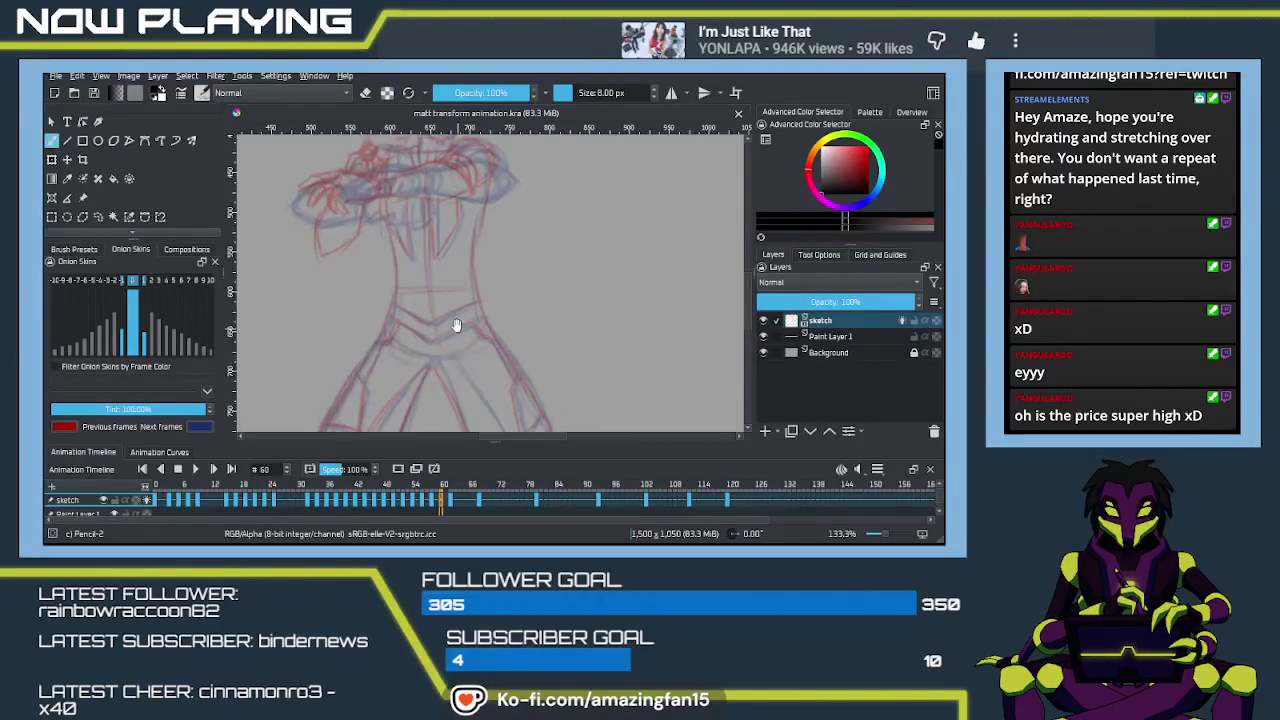
Step: Zoom in and draw the torso's vertical centre line and a line across the shoulders
scroll(458, 335, "up", 5)
scroll(447, 319, "up", 1)
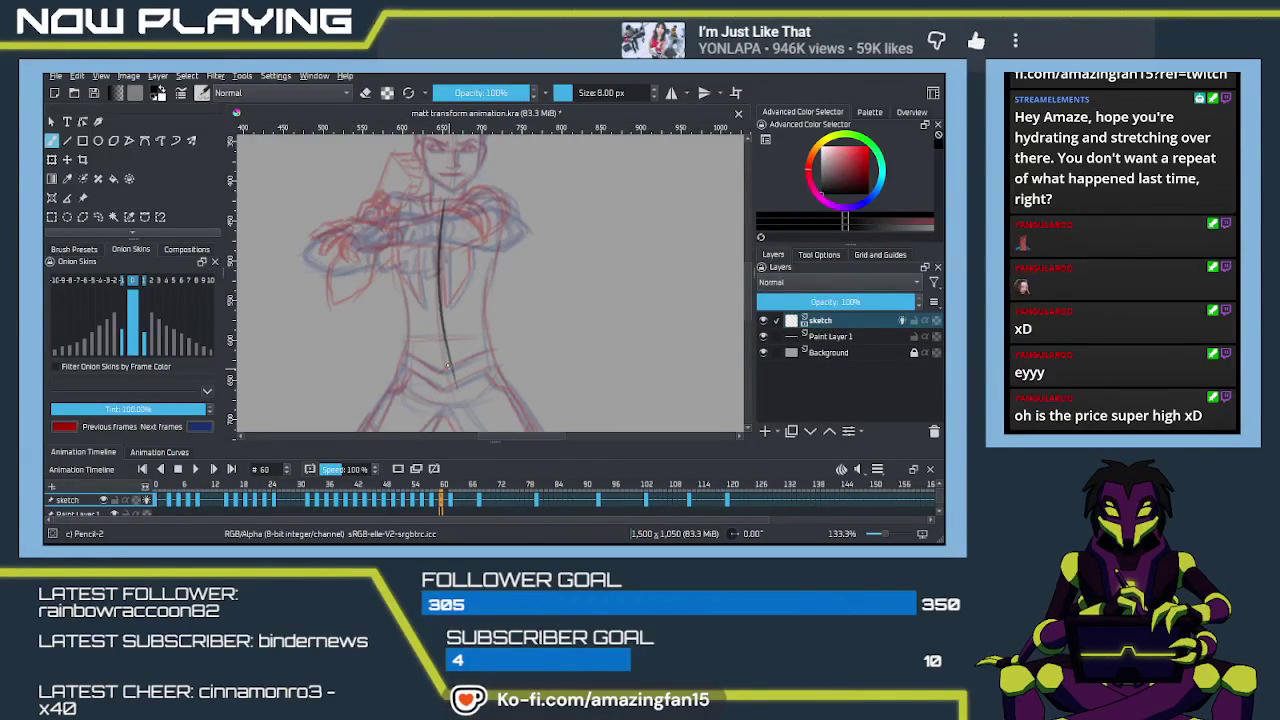
left_click_drag(442, 205, 445, 390)
key("ctrl+z")
left_click_drag(444, 201, 448, 390)
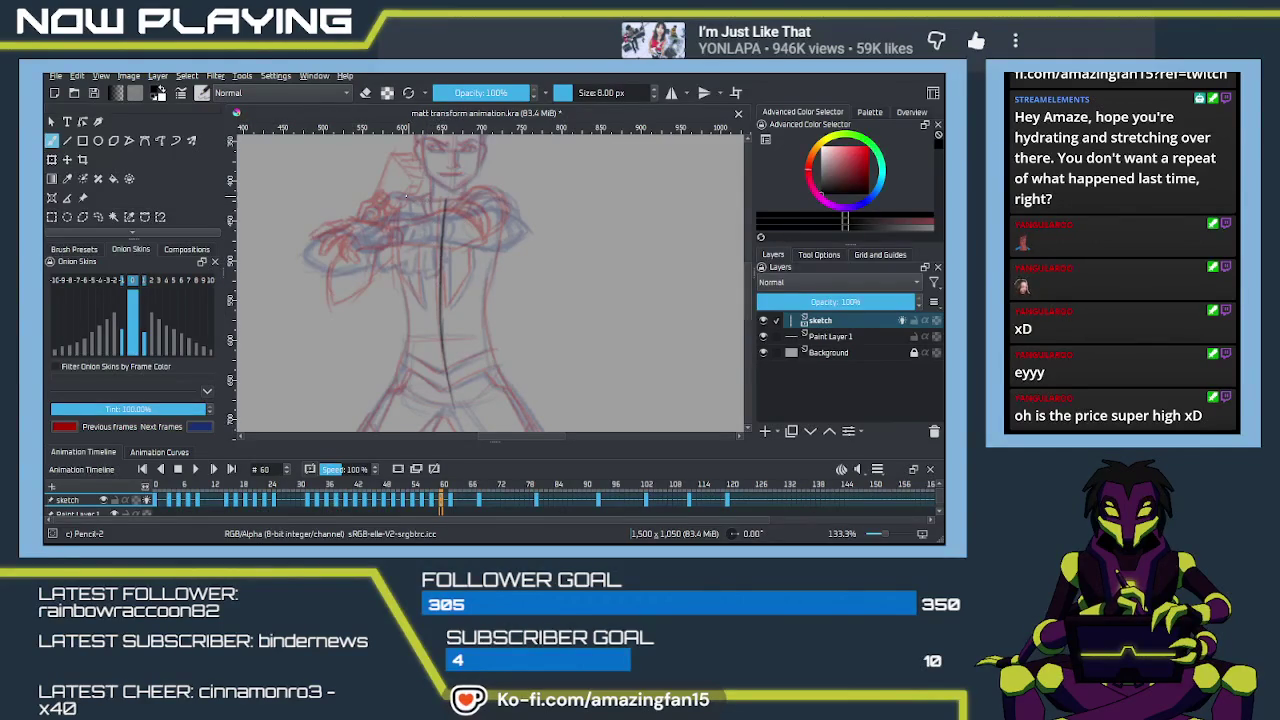
left_click_drag(403, 200, 487, 196)
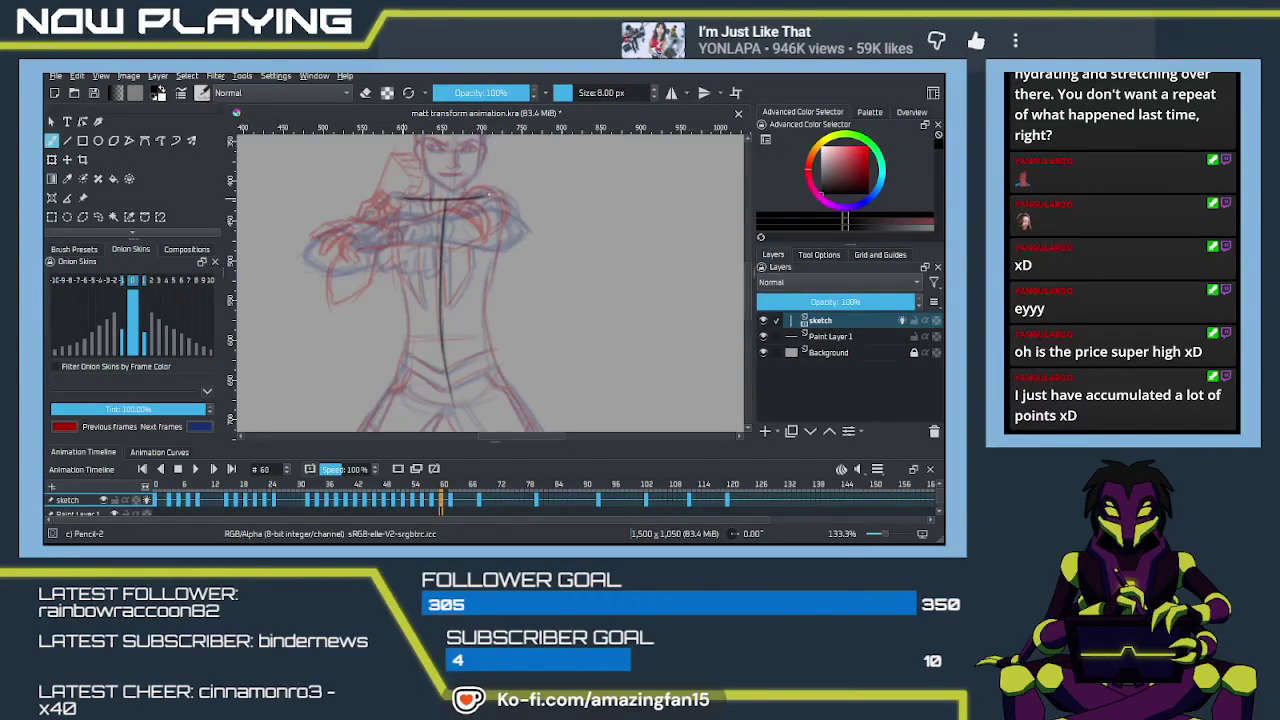
key("ctrl+z")
left_click_drag(412, 200, 487, 193)
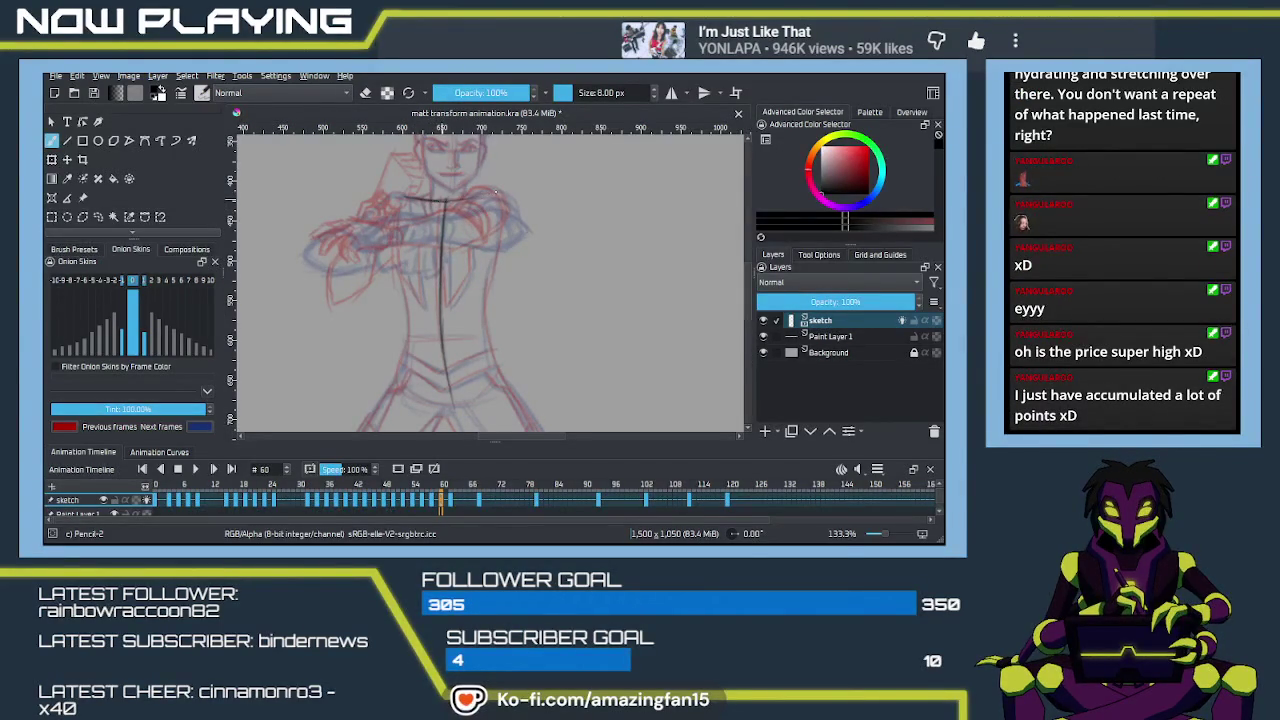
Step: Draw the right and left sides of the torso
left_click_drag(490, 195, 486, 345)
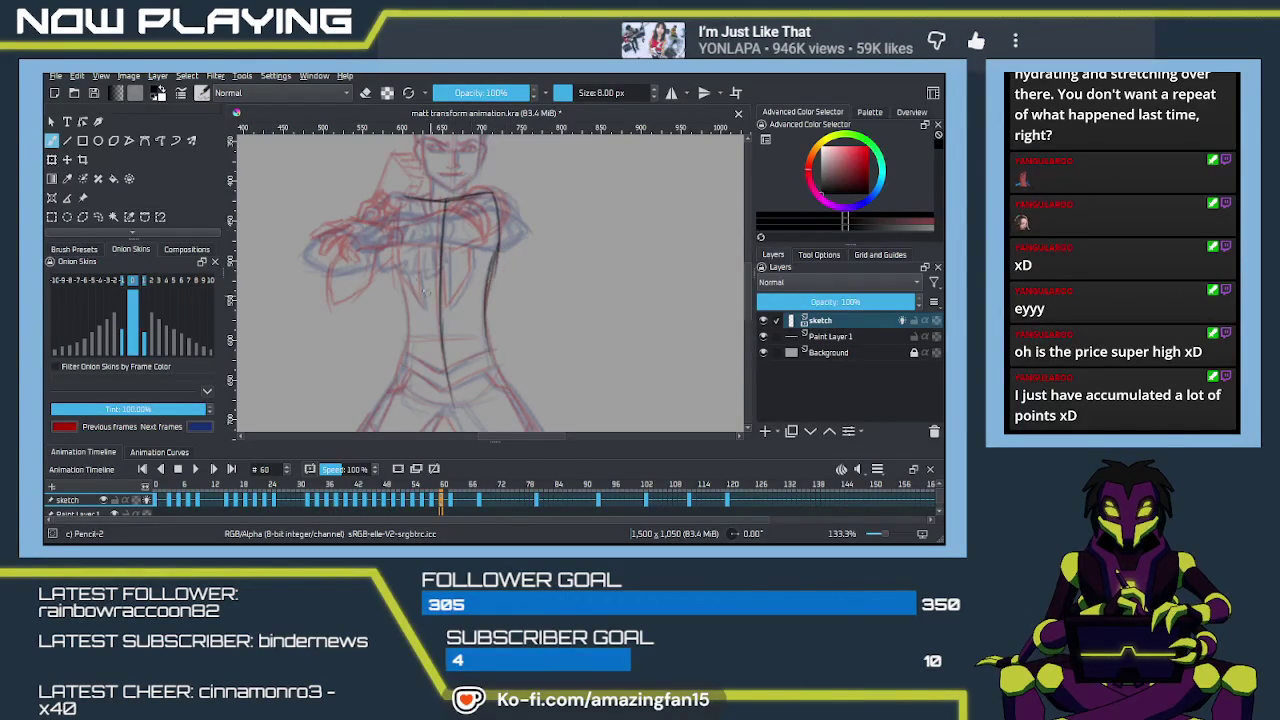
mouse_move(398, 240)
left_mouse_down()
mouse_move(407, 335)
mouse_move(395, 400)
mouse_move(472, 395)
left_mouse_up()
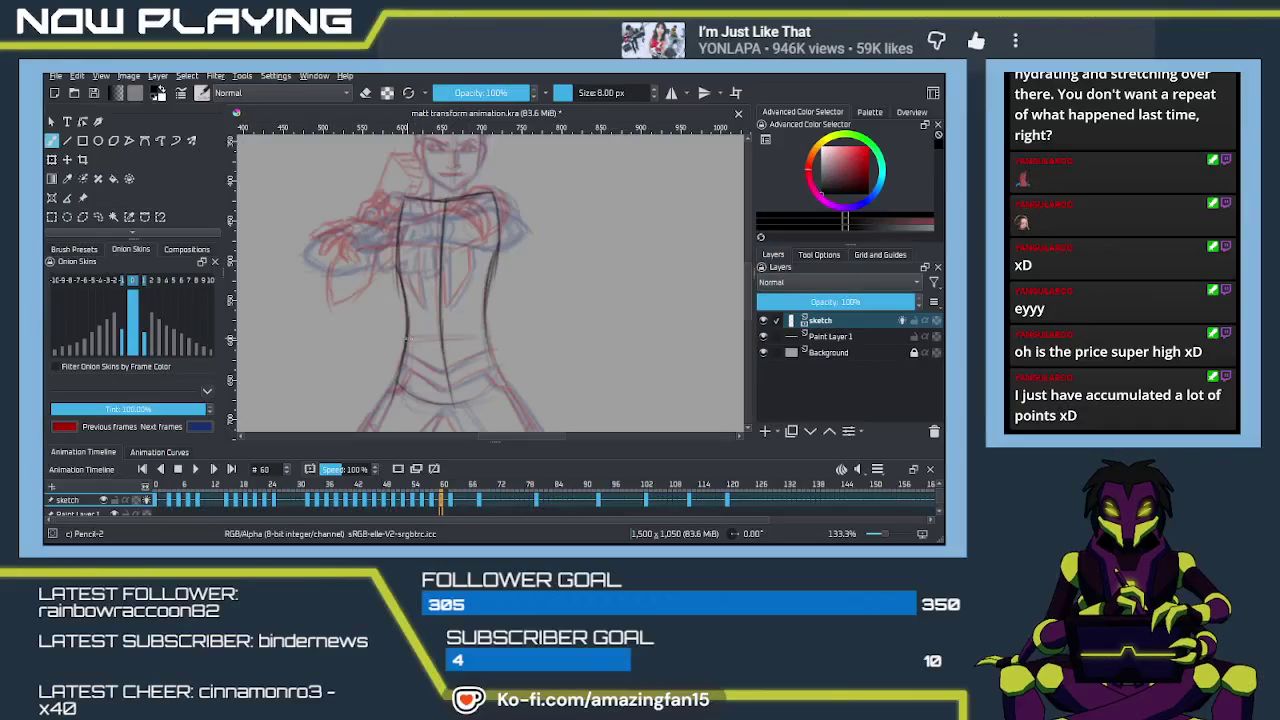
mouse_move(413, 410)
left_mouse_down()
mouse_move(443, 280)
mouse_move(438, 370)
left_mouse_up()
left_click_drag(435, 260, 440, 336)
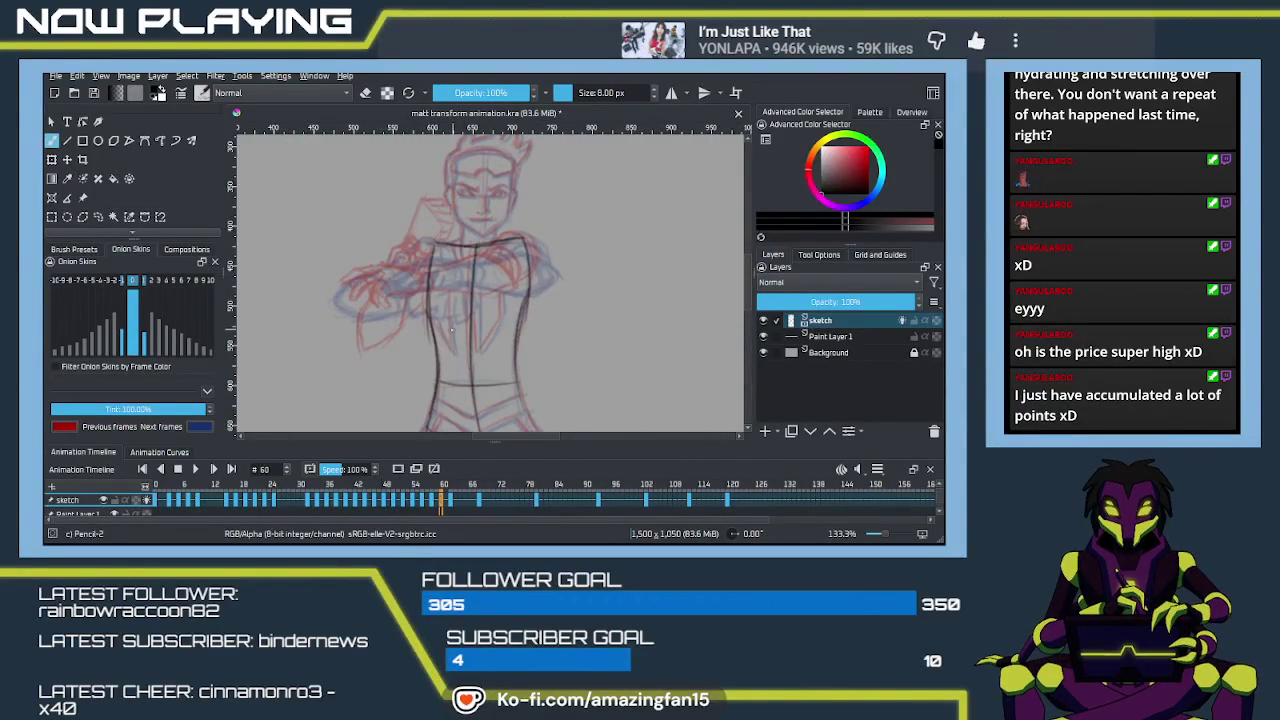
scroll(430, 335, "up", 2)
Step: Sketch a line across the left shoulder and start the left arm outline
left_click_drag(409, 343, 467, 318)
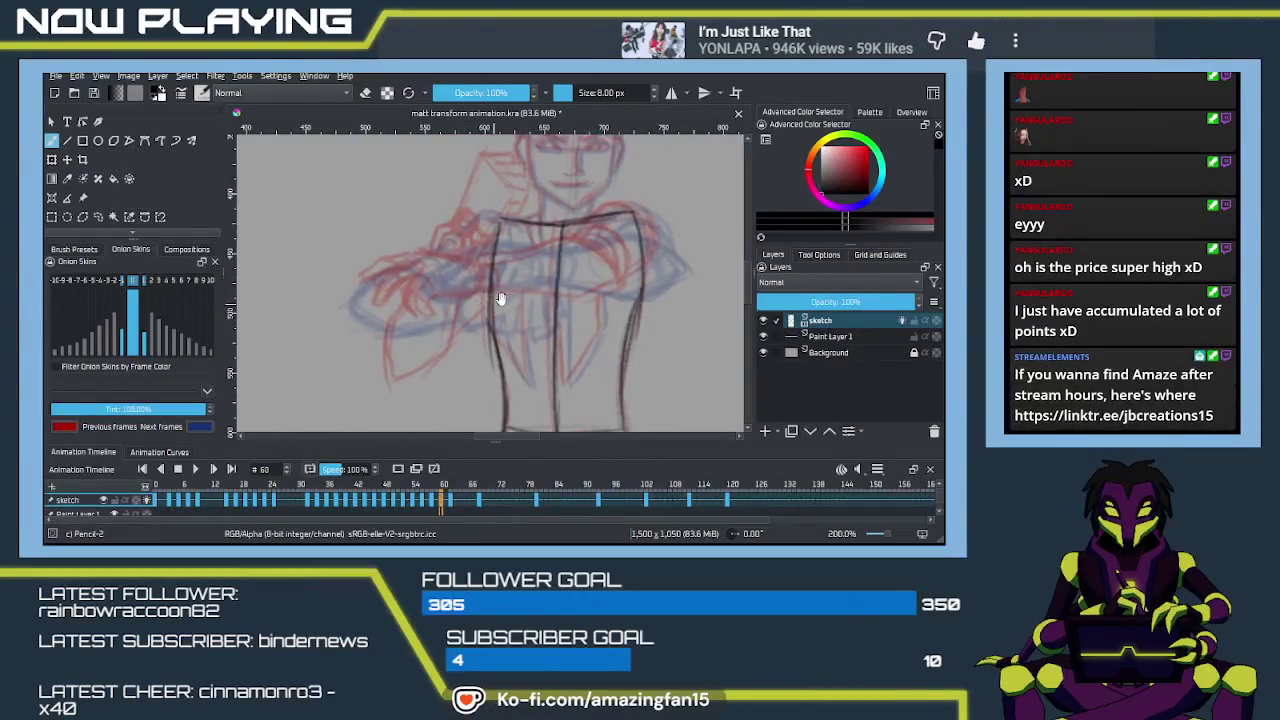
left_click_drag(490, 218, 466, 264)
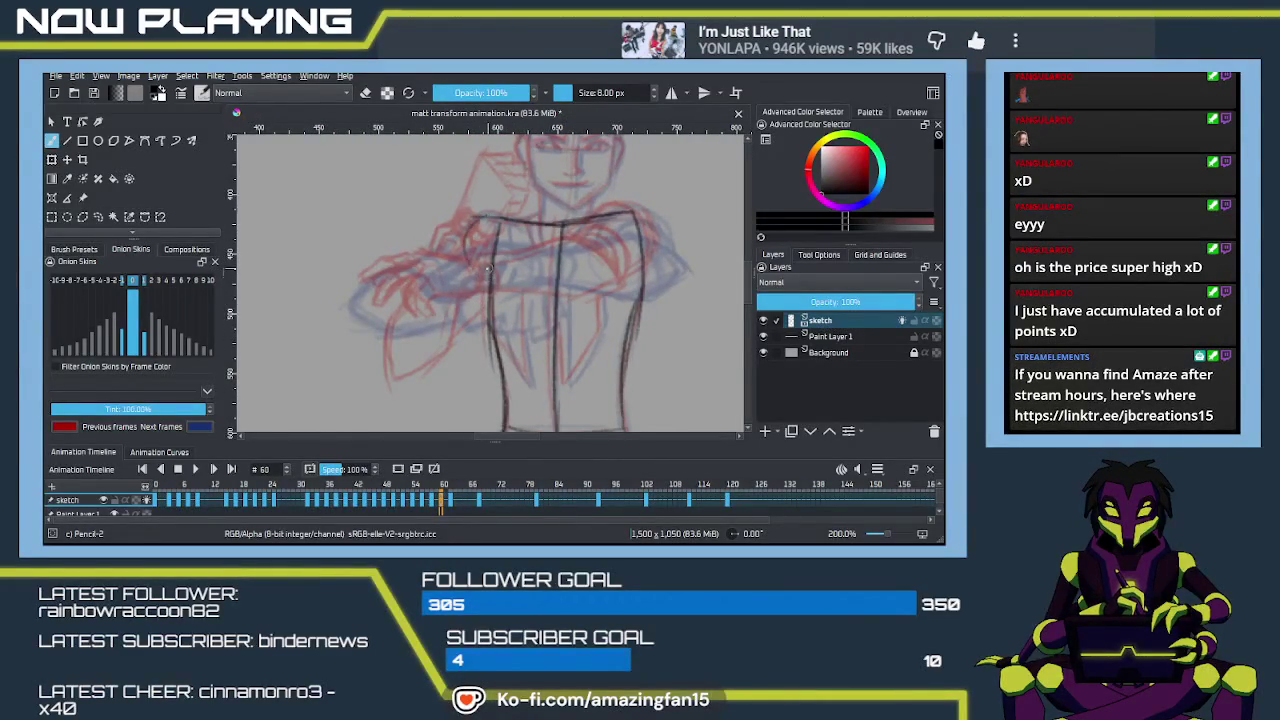
key("ctrl+z")
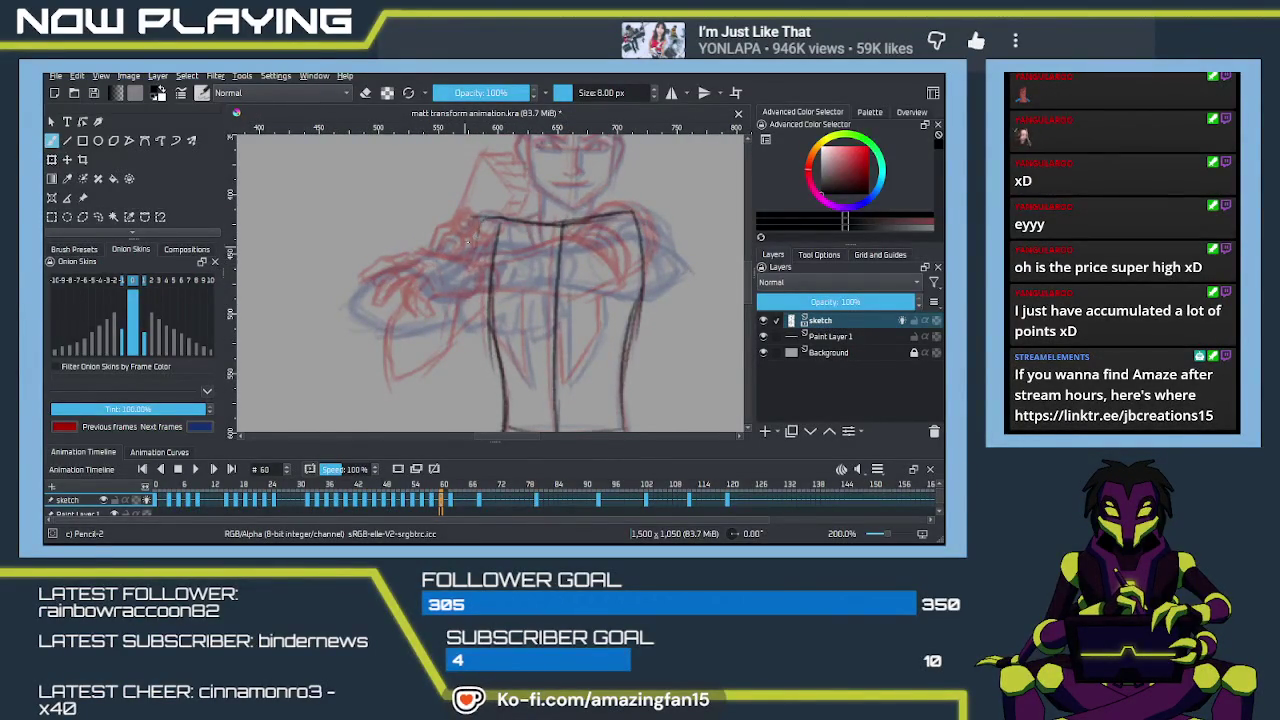
left_click_drag(470, 222, 408, 282)
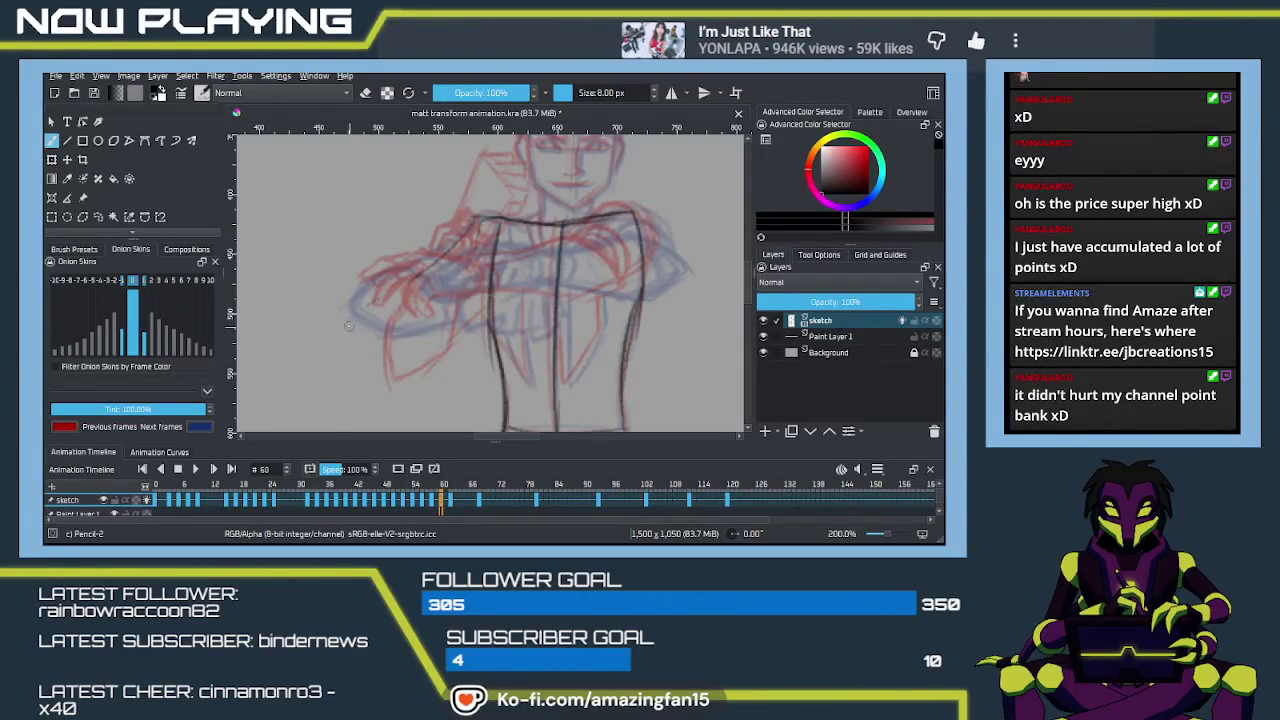
mouse_move(368, 300)
left_mouse_down()
mouse_move(343, 362)
mouse_move(398, 361)
left_mouse_up()
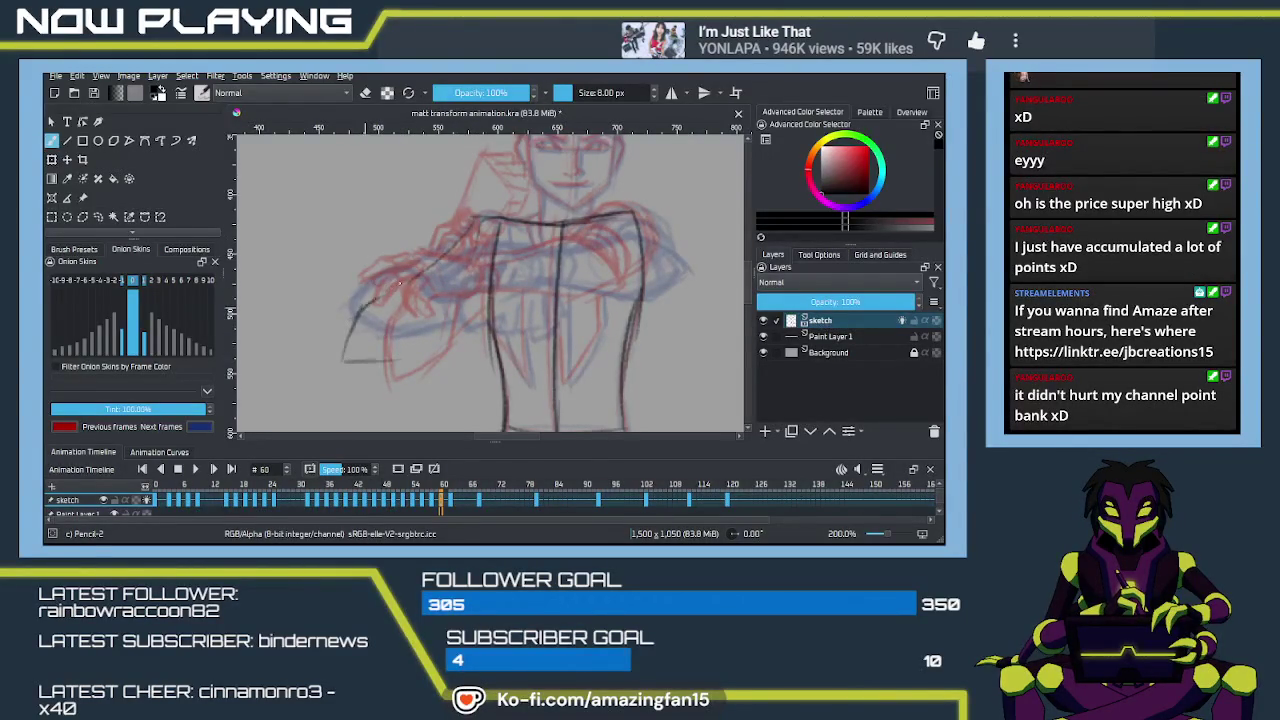
mouse_move(376, 300)
left_mouse_down()
mouse_move(343, 355)
mouse_move(384, 361)
left_mouse_up()
Step: Darken the shoulder curves and the arm's lower edge, and trace the forearm to the elbow
left_click_drag(372, 303, 450, 272)
left_click_drag(354, 358, 402, 352)
left_click_drag(390, 290, 466, 262)
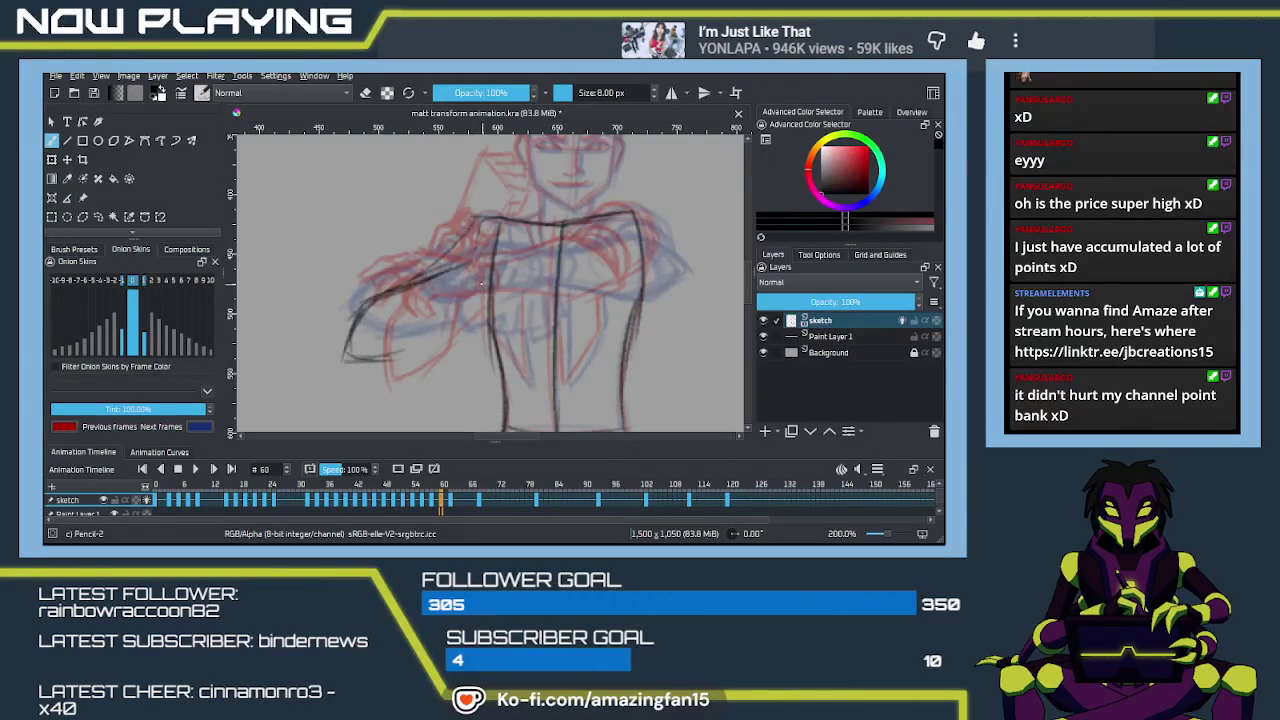
key("ctrl+z")
left_click_drag(478, 288, 408, 346)
left_click_drag(446, 306, 428, 318)
left_click_drag(371, 349, 349, 355)
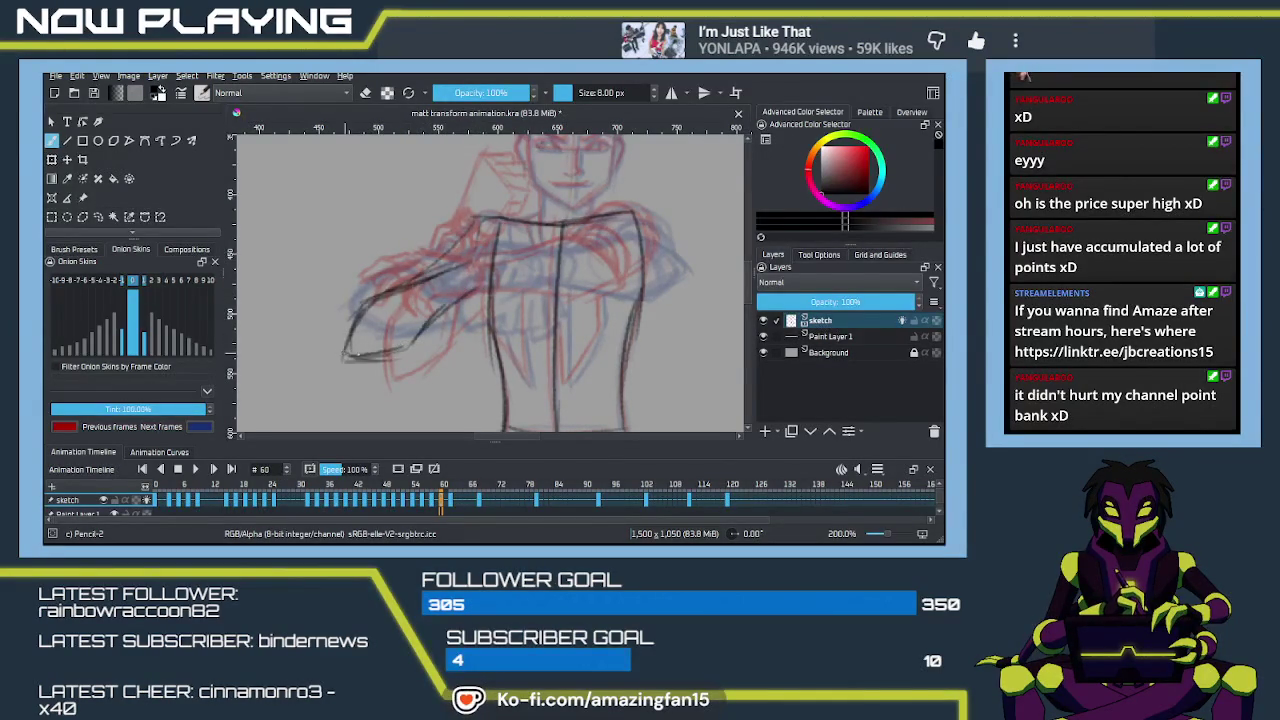
left_click_drag(471, 291, 430, 322)
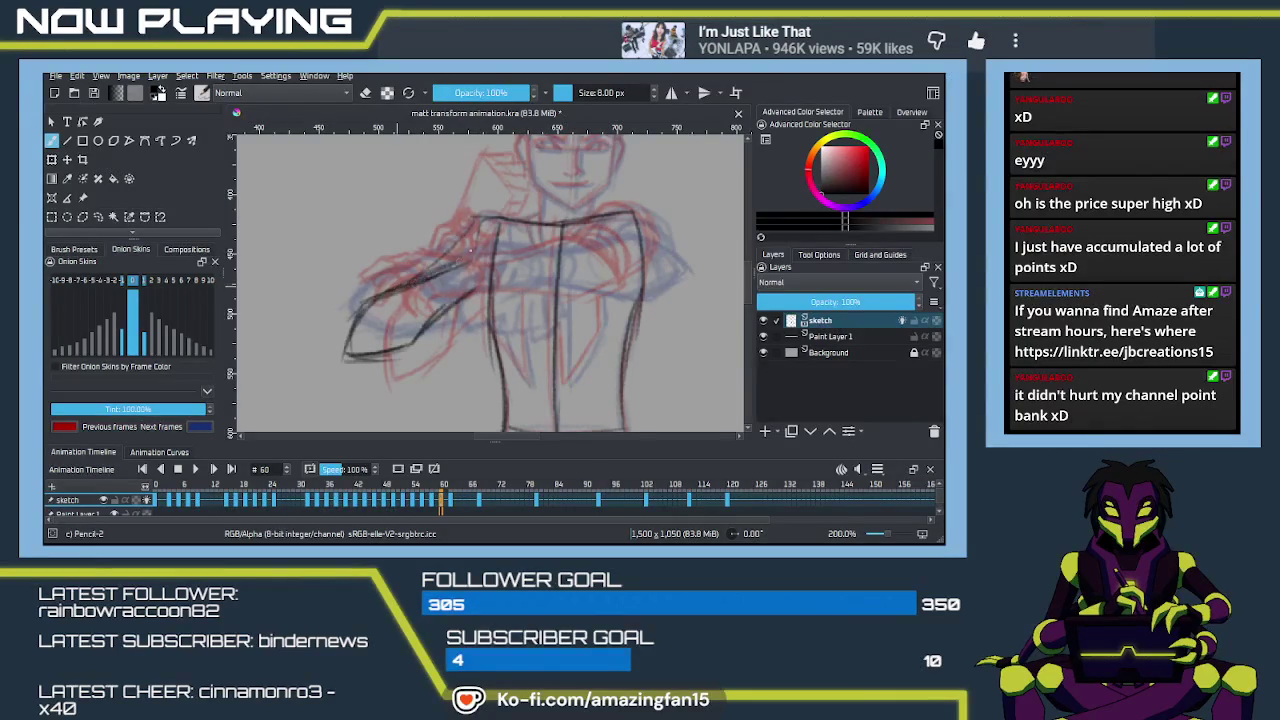
mouse_move(472, 260)
left_mouse_down()
mouse_move(414, 282)
mouse_move(478, 281)
left_mouse_up()
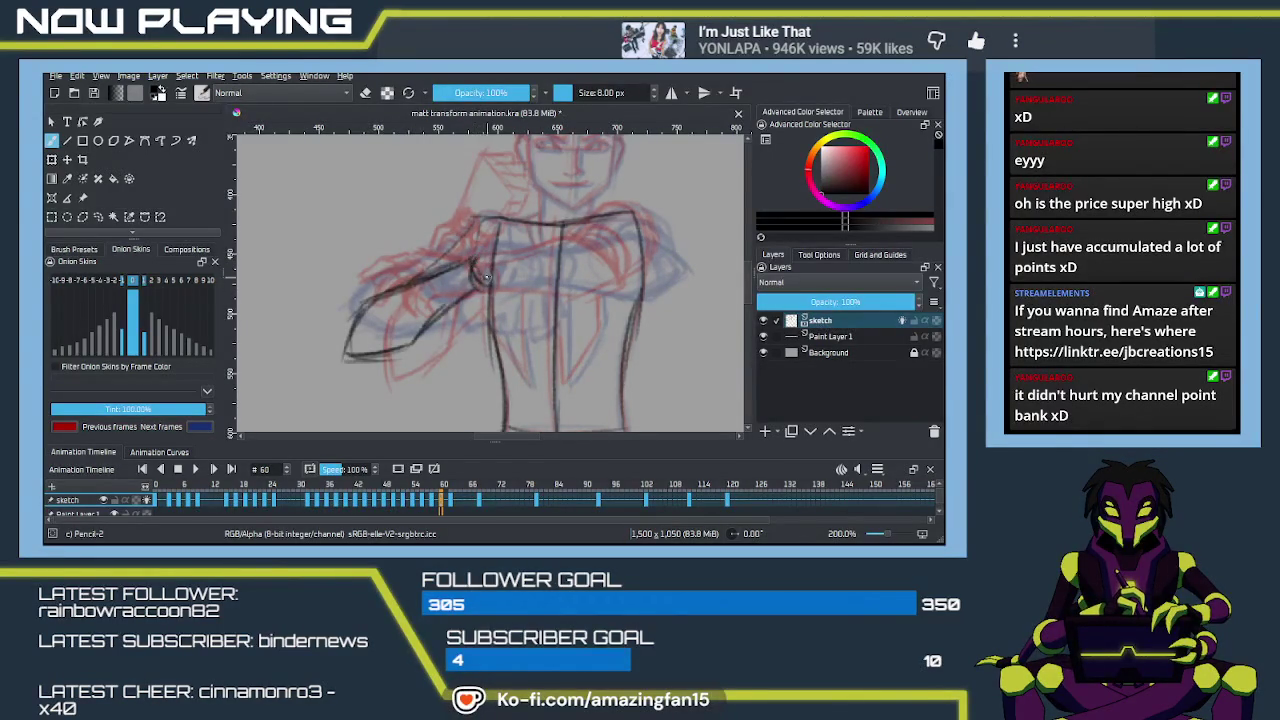
mouse_move(398, 292)
left_mouse_down()
mouse_move(352, 328)
mouse_move(368, 357)
mouse_move(399, 352)
left_mouse_up()
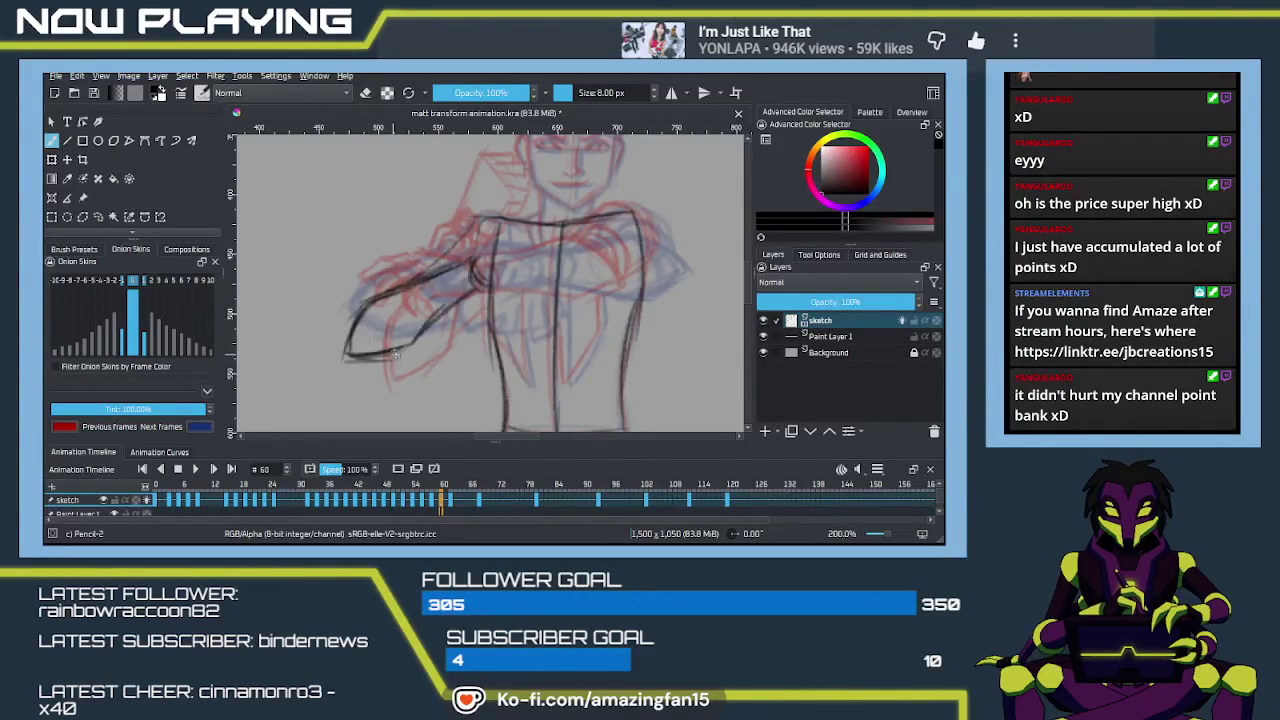
Step: Redraw the lower forearm line darker and extend it to the right
left_click_drag(352, 357, 416, 348)
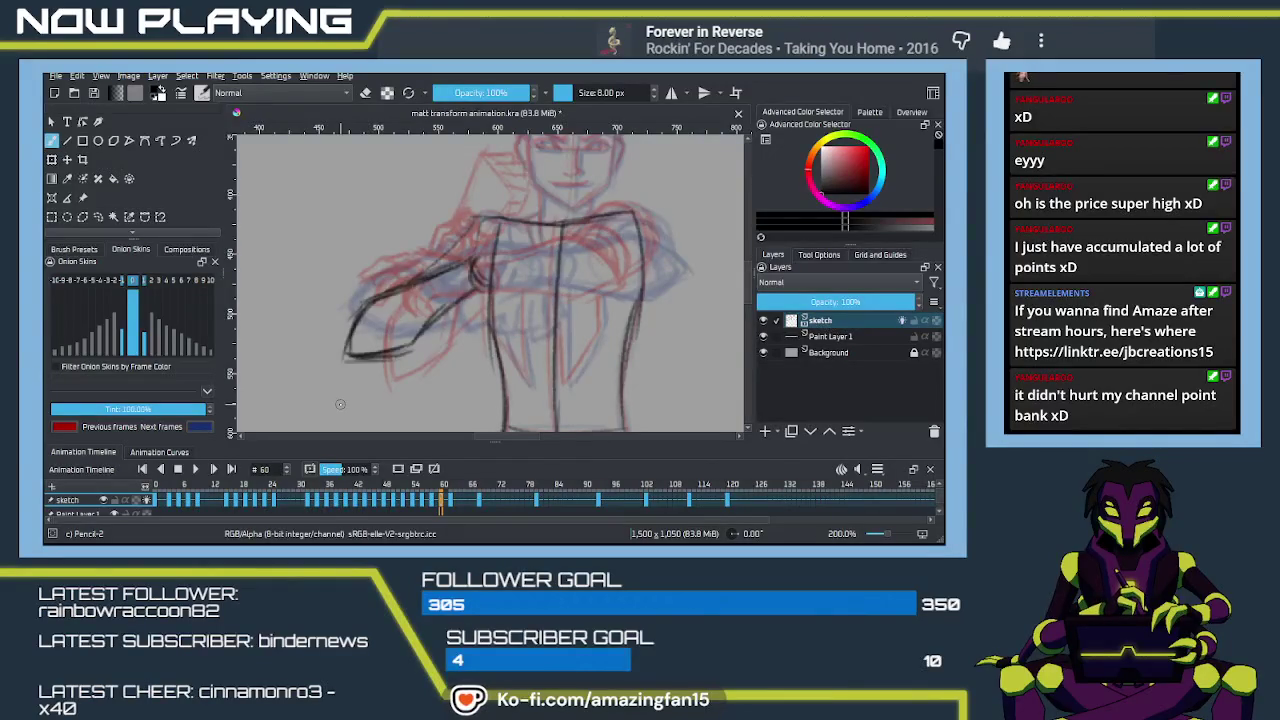
scroll(430, 345, "up", 1)
Step: Draw the upper arm line and vertical strokes down from the shoulder, removing a stray blob
scroll(430, 345, "up", 1)
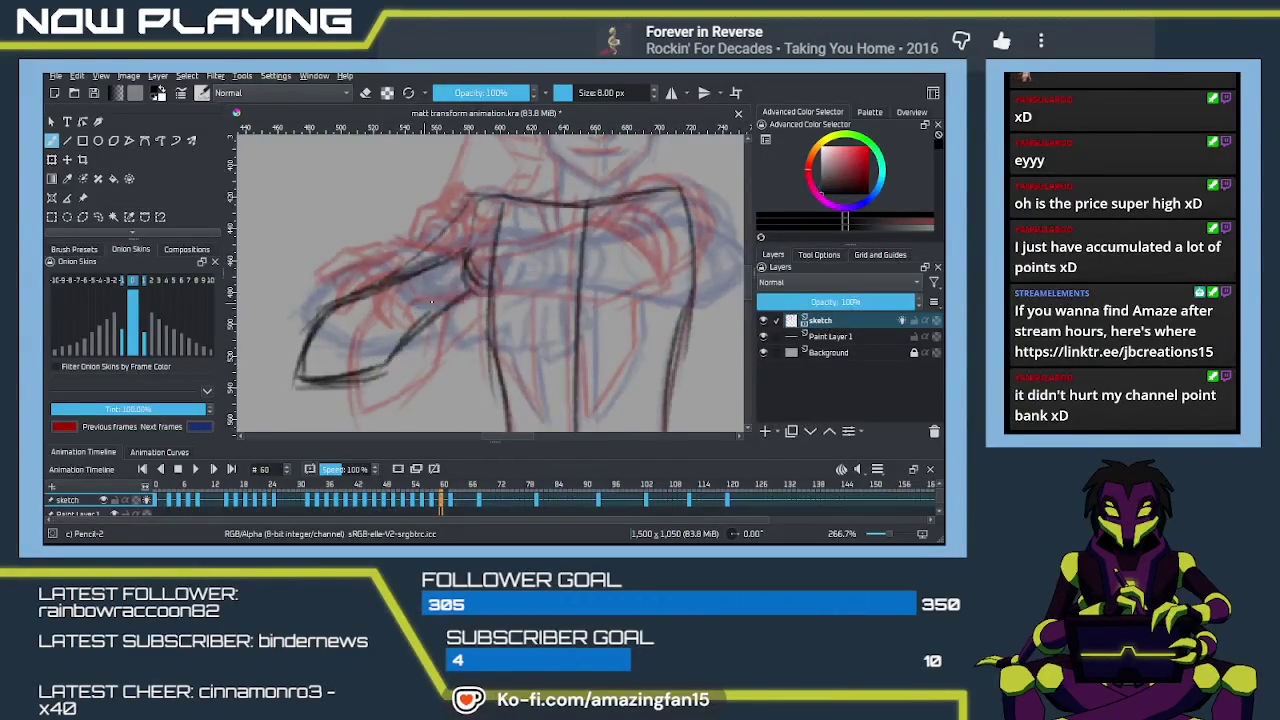
left_click_drag(451, 301, 444, 349)
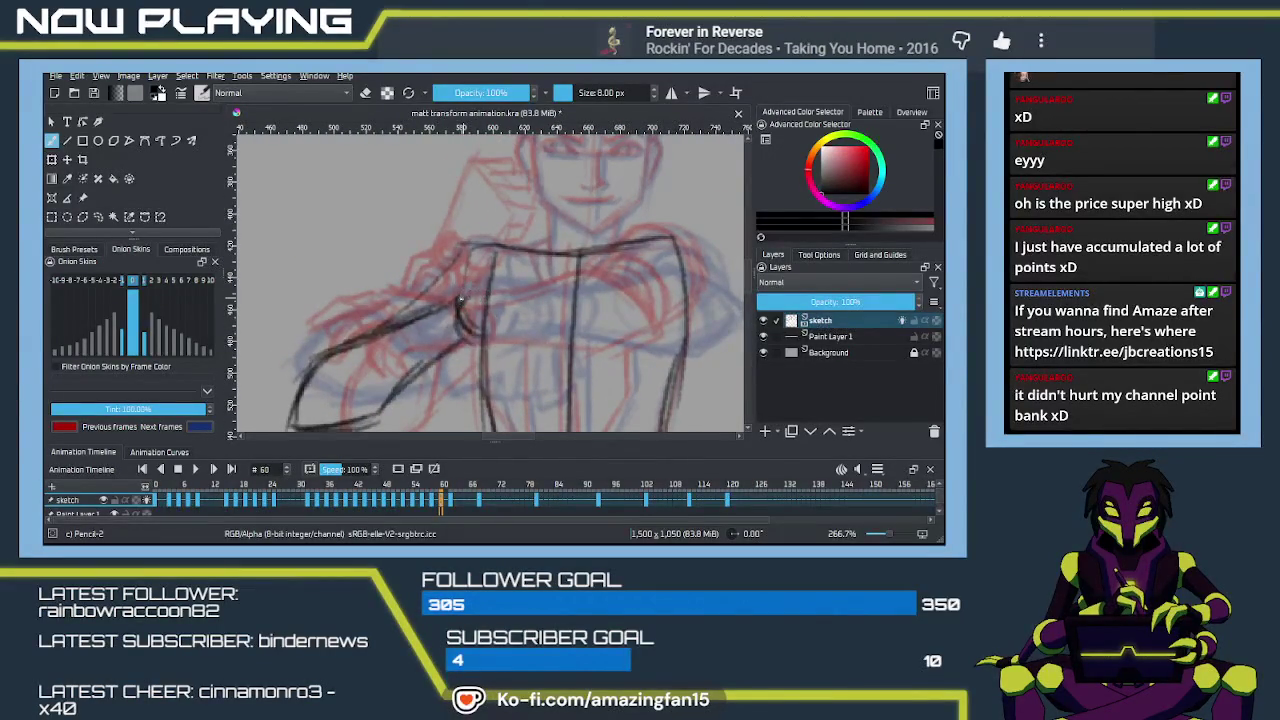
mouse_move(466, 298)
left_mouse_down()
mouse_move(530, 252)
mouse_move(533, 290)
mouse_move(476, 336)
left_mouse_up()
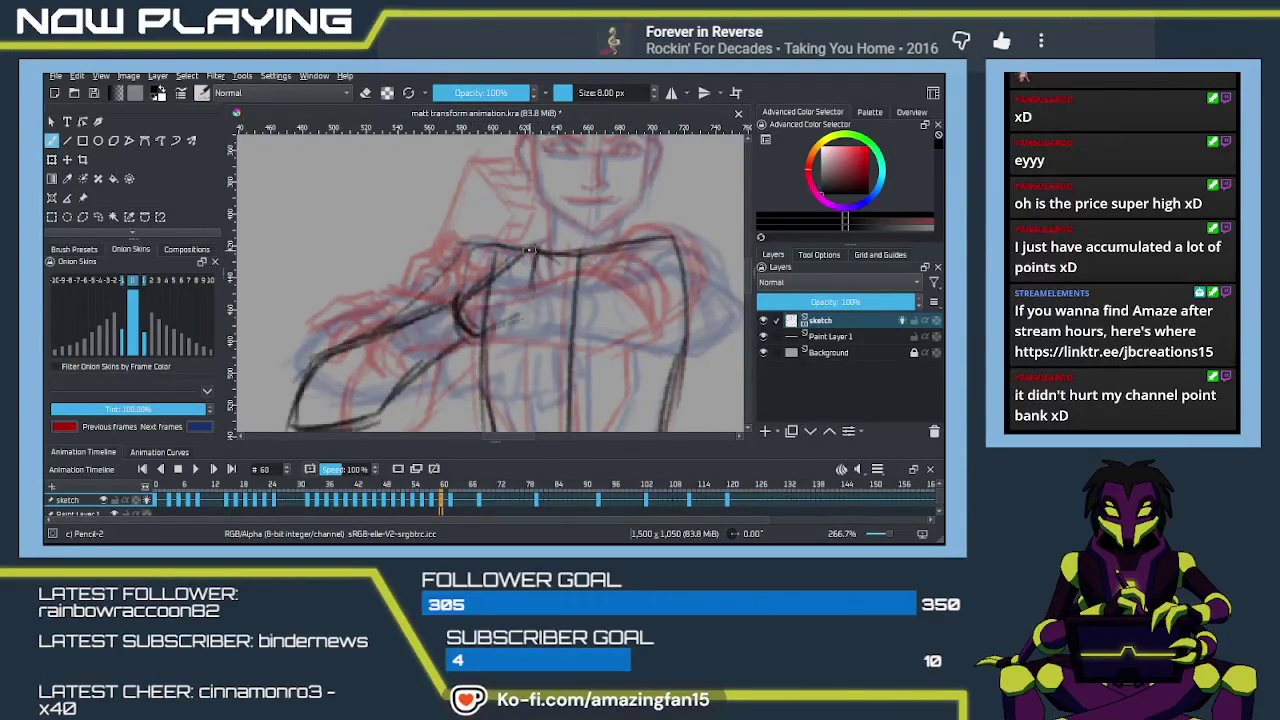
mouse_move(532, 250)
left_mouse_down()
mouse_move(522, 330)
mouse_move(562, 262)
mouse_move(563, 308)
mouse_move(530, 344)
mouse_move(489, 345)
mouse_move(516, 327)
mouse_move(530, 336)
left_mouse_up()
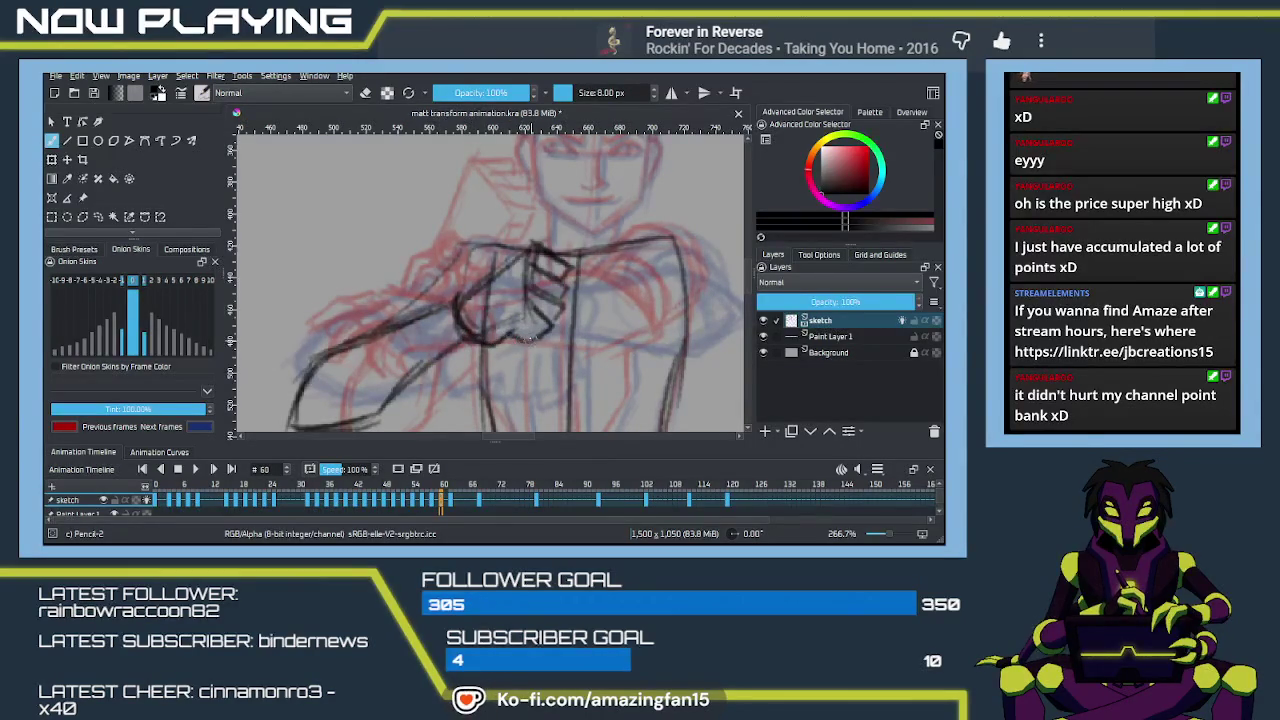
mouse_move(566, 270)
left_mouse_down()
mouse_move(578, 310)
mouse_move(540, 300)
mouse_move(454, 316)
mouse_move(507, 310)
left_mouse_up()
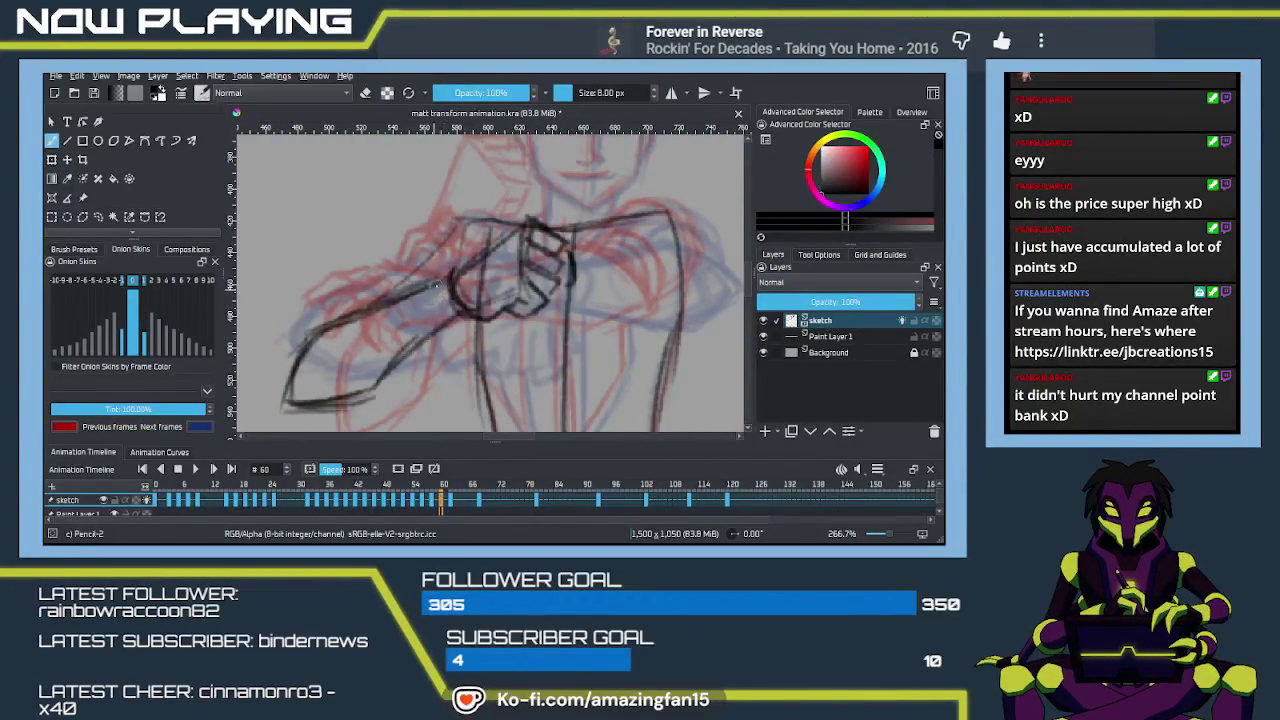
key("ctrl+z")
Step: Darken the arm line into the hand and sketch the fist outline and its underside
left_click_drag(446, 264, 448, 282)
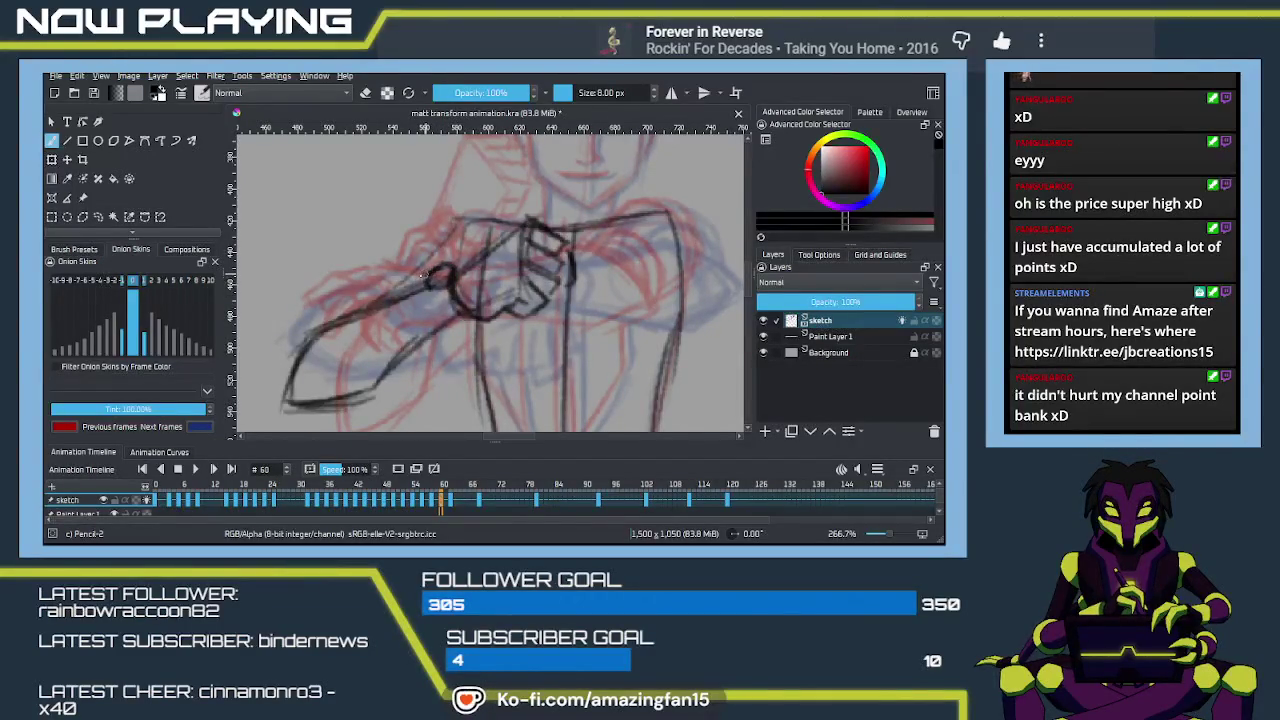
mouse_move(413, 280)
left_mouse_down()
mouse_move(378, 305)
mouse_move(437, 288)
left_mouse_up()
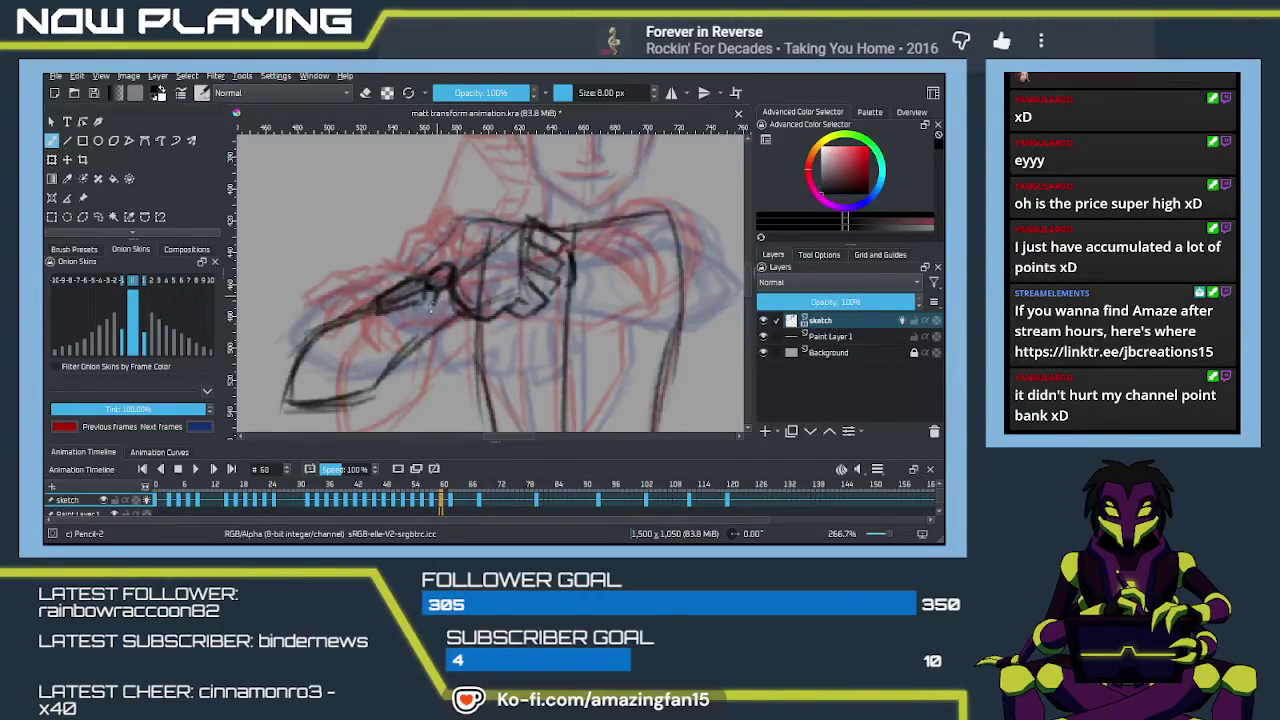
left_click_drag(413, 312, 386, 310)
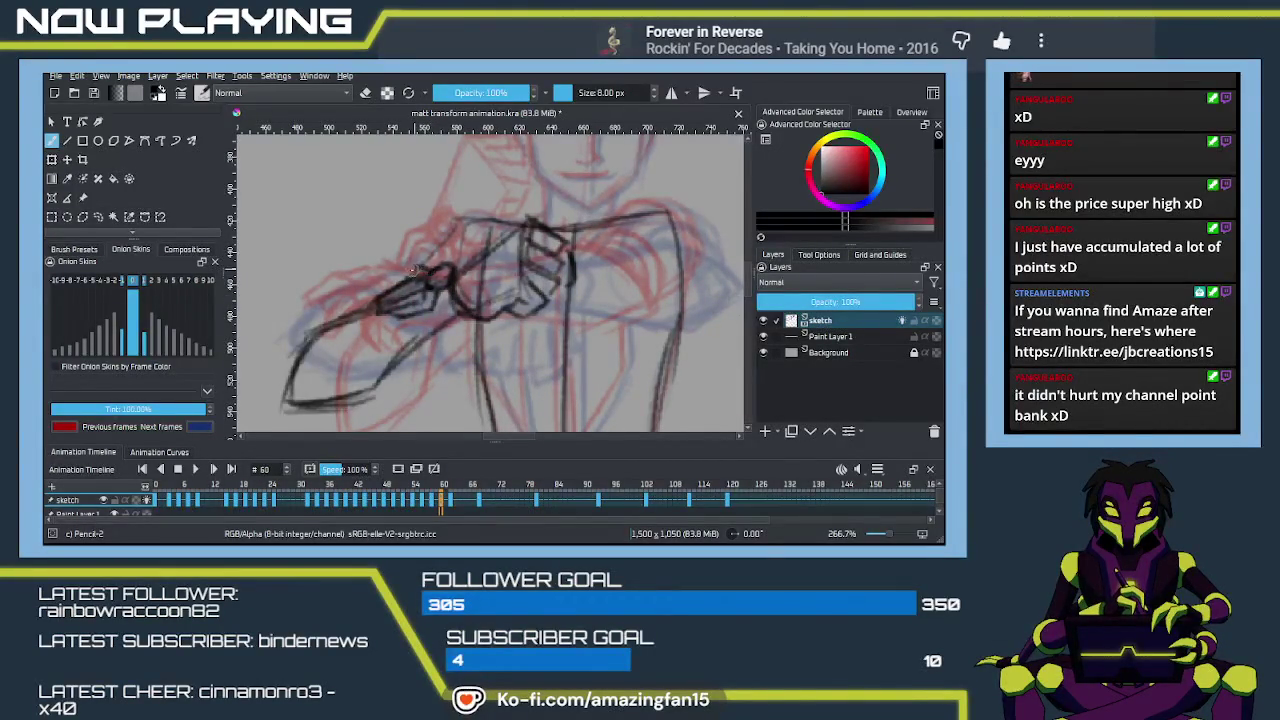
mouse_move(411, 270)
left_mouse_down()
mouse_move(386, 290)
mouse_move(455, 298)
mouse_move(446, 277)
mouse_move(376, 312)
left_mouse_up()
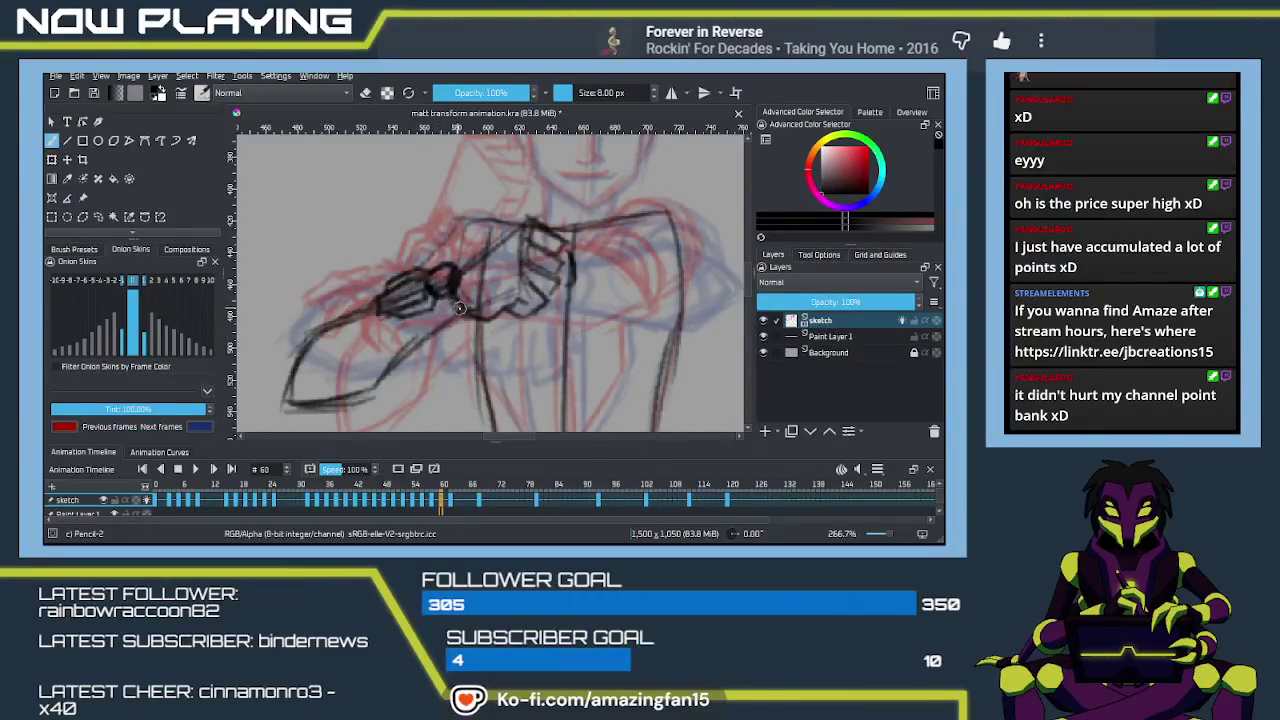
left_click_drag(464, 314, 410, 330)
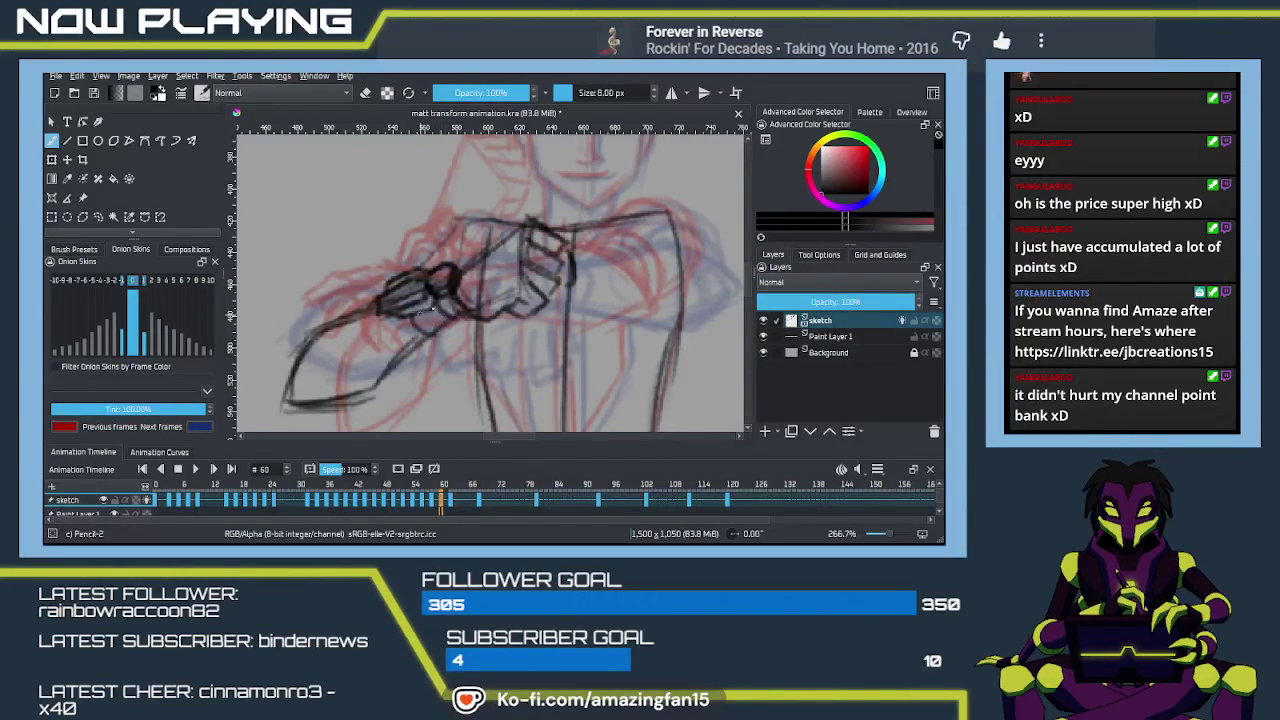
scroll(440, 300, "down", 5)
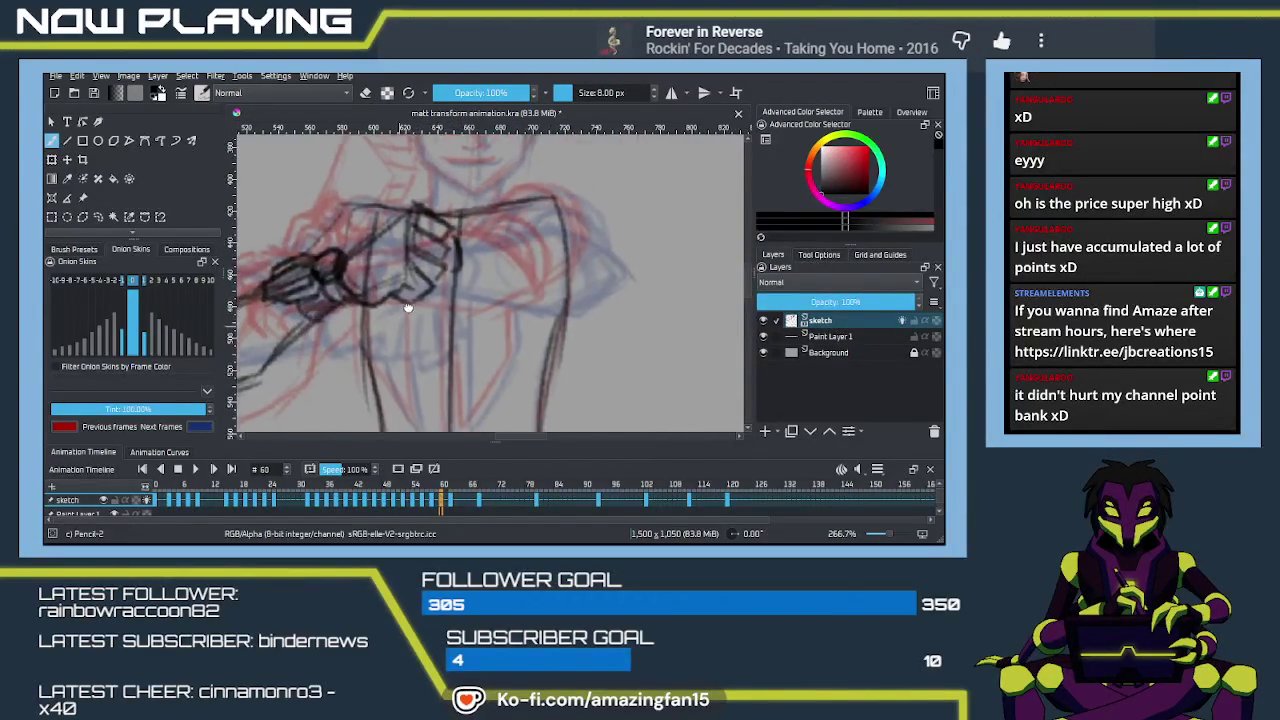
Step: Draw the forearm underside and extend the shoulder line, tilting the canvas for easier strokes
scroll(467, 254, "up", 3)
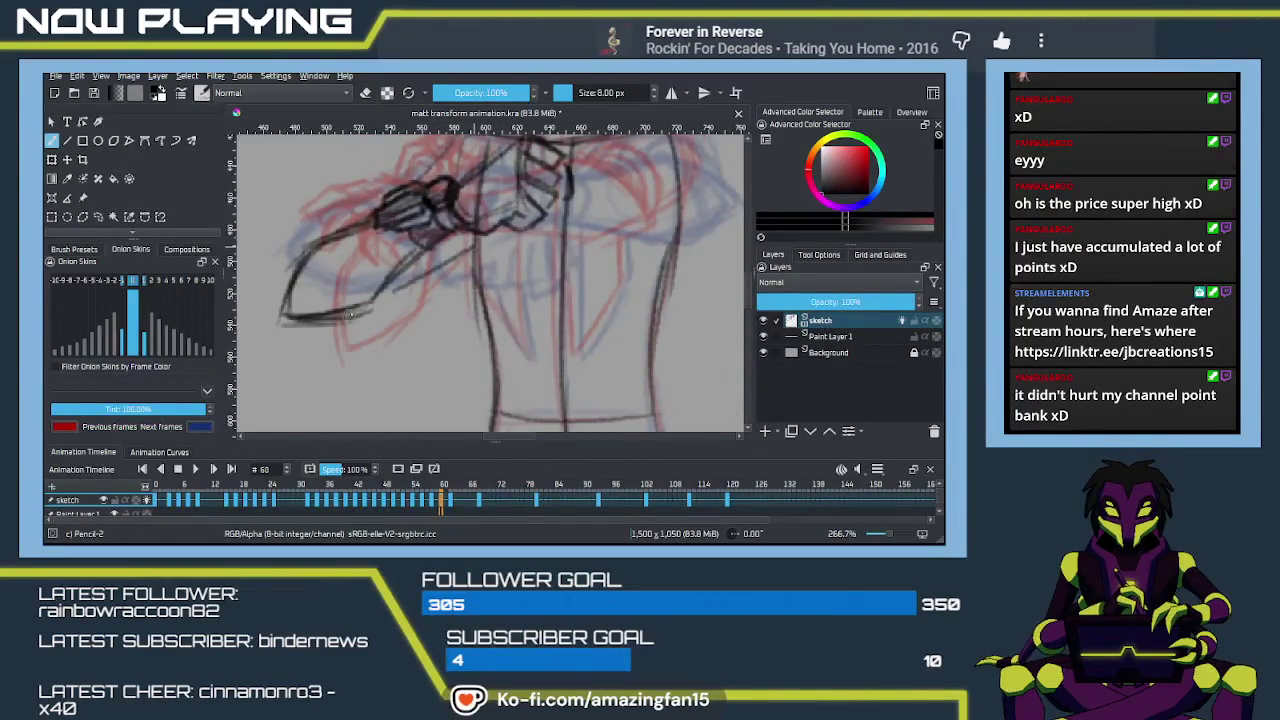
mouse_move(372, 297)
left_mouse_down()
mouse_move(452, 253)
mouse_move(432, 286)
mouse_move(448, 234)
left_mouse_up()
key("4")
key("5")
key("4")
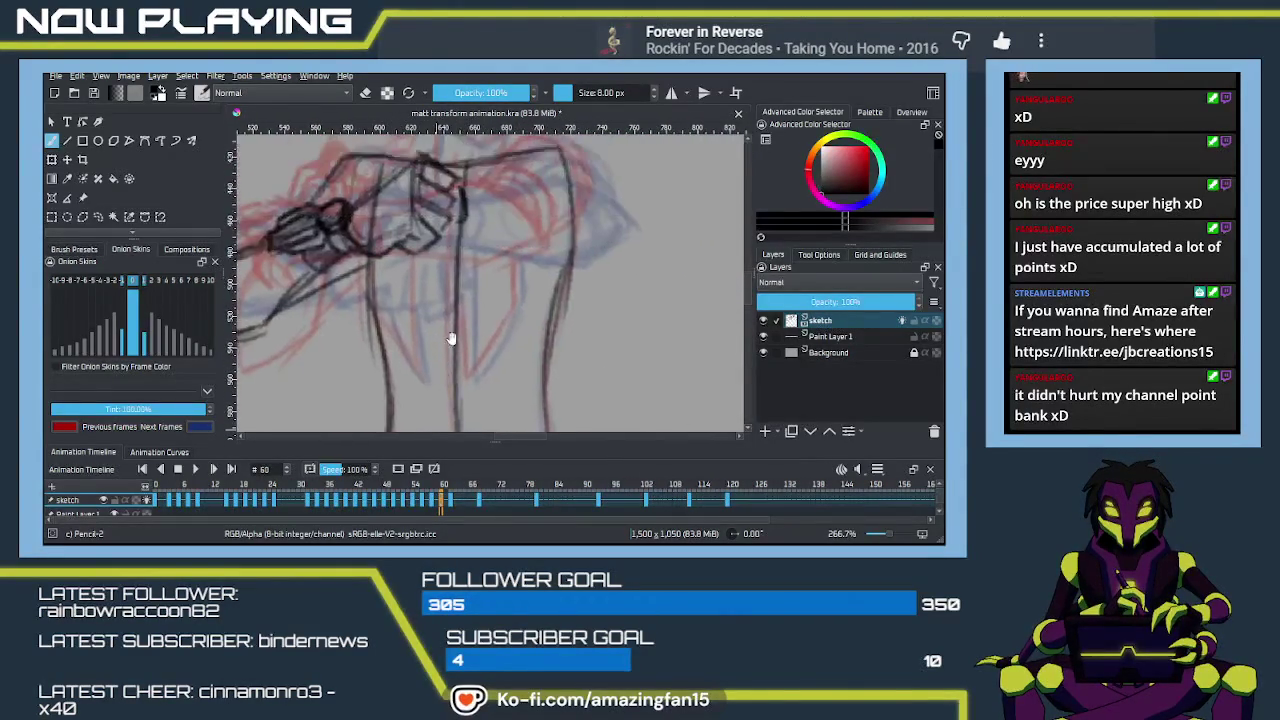
key("5")
key("4")
mouse_move(522, 234)
left_mouse_down()
mouse_move(560, 216)
mouse_move(594, 256)
left_mouse_up()
key("5")
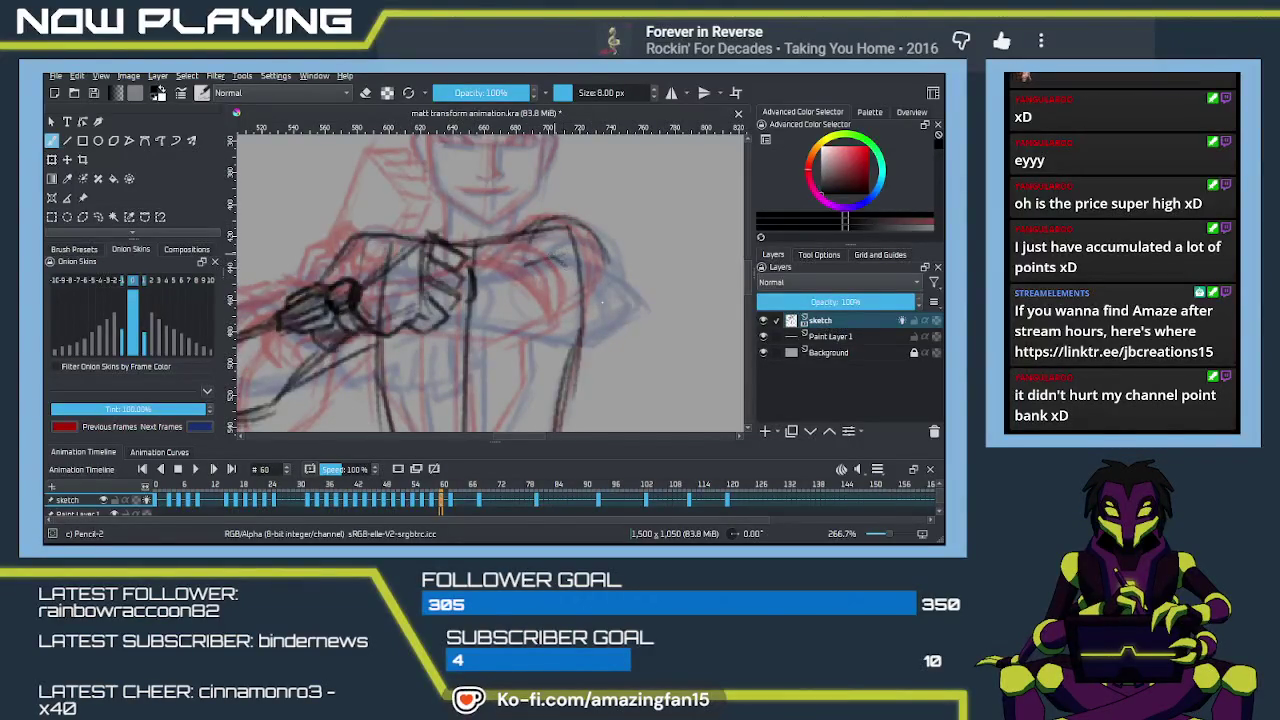
Step: Sketch the right shoulder curve plus chest and lower torso lines, redrawing them darker
mouse_move(518, 266)
left_mouse_down()
mouse_move(576, 250)
mouse_move(612, 298)
left_mouse_up()
mouse_move(556, 252)
left_mouse_down()
mouse_move(616, 312)
mouse_move(592, 300)
mouse_move(585, 327)
mouse_move(548, 340)
mouse_move(450, 332)
left_mouse_up()
mouse_move(545, 258)
left_mouse_down()
mouse_move(466, 286)
mouse_move(480, 282)
left_mouse_up()
left_click_drag(516, 332, 400, 330)
key("ctrl+z")
key("ctrl+z")
left_click_drag(468, 283, 545, 262)
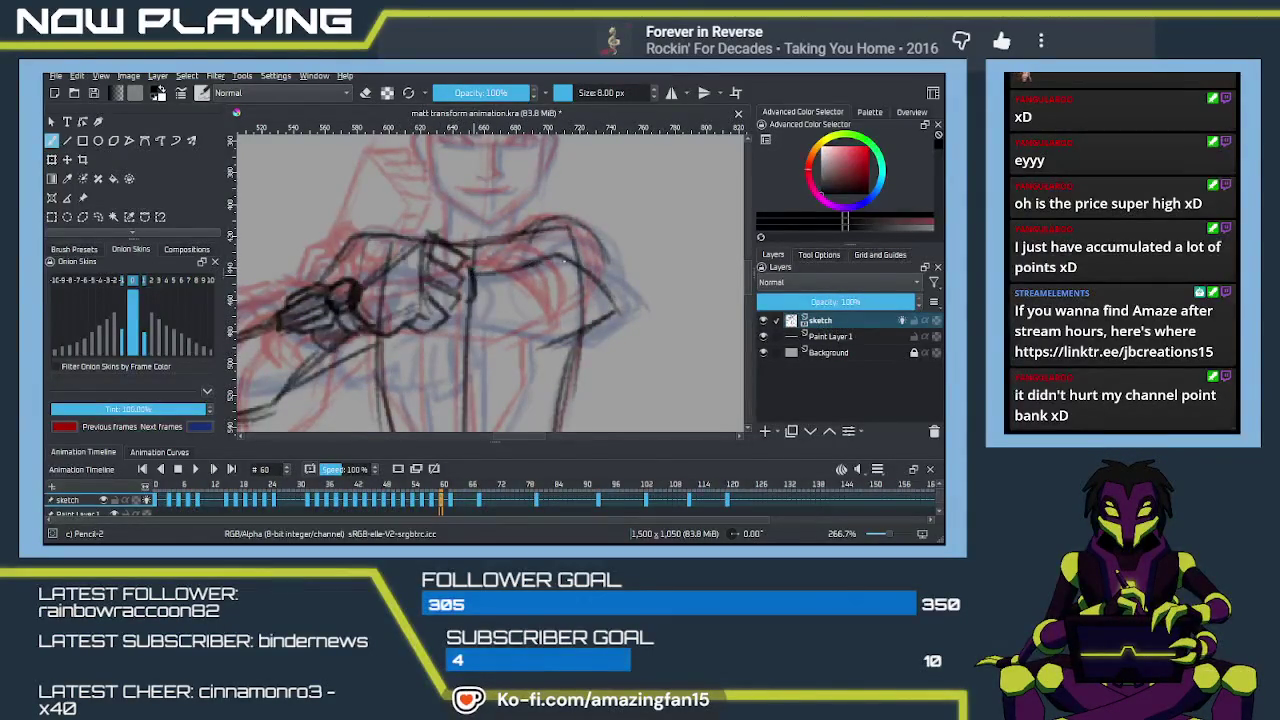
left_click_drag(442, 324, 576, 346)
left_click_drag(545, 255, 626, 300)
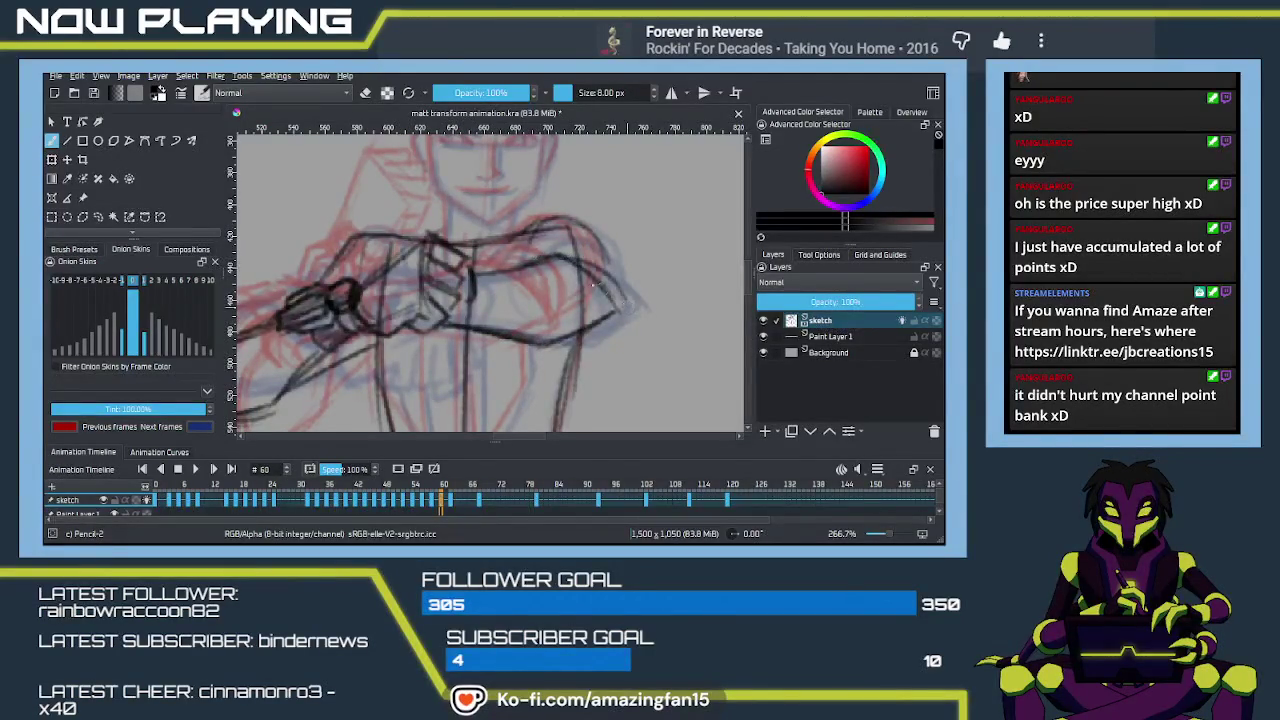
mouse_move(546, 238)
left_mouse_down()
mouse_move(520, 262)
mouse_move(596, 244)
mouse_move(609, 304)
left_mouse_up()
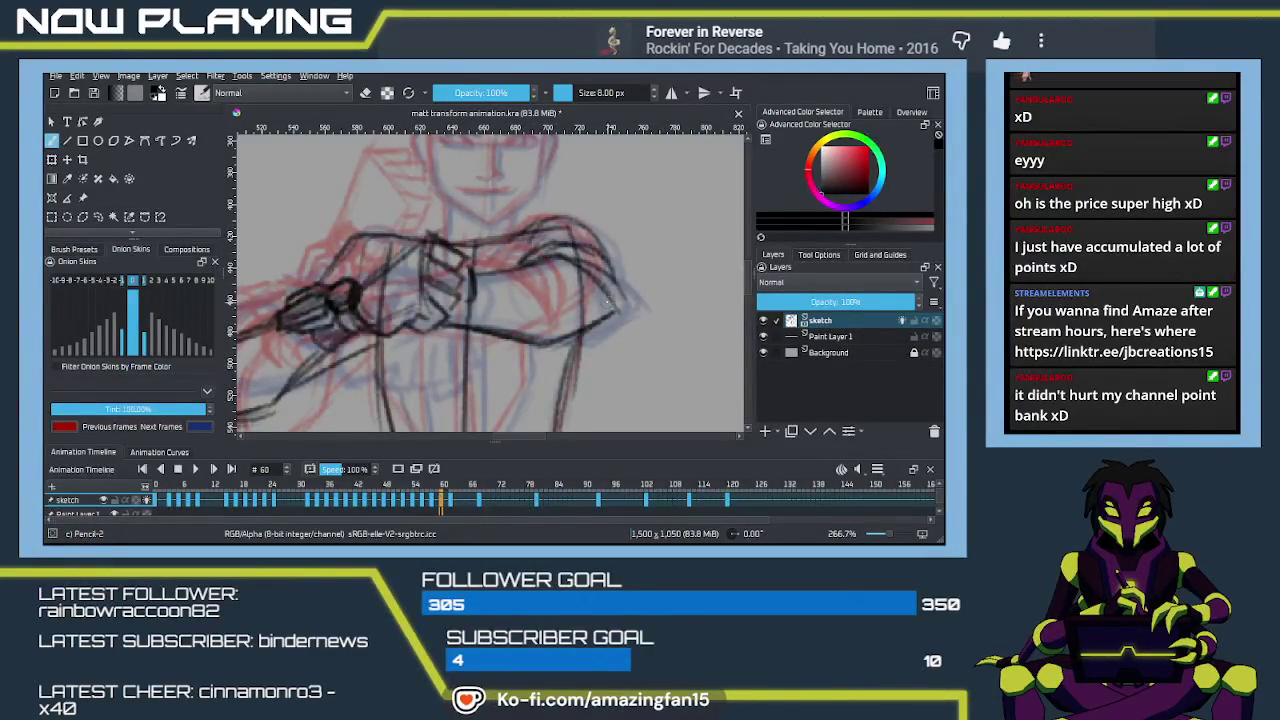
left_click_drag(475, 284, 543, 284)
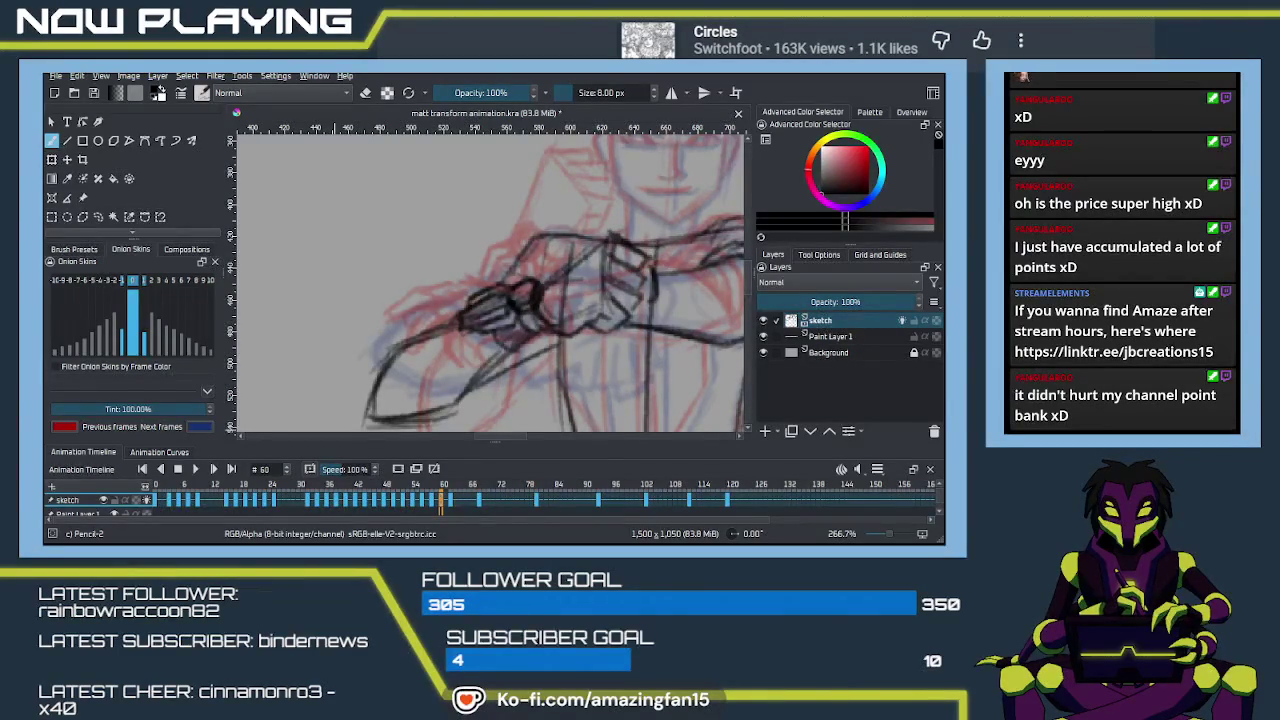
Step: Draw the V lines across the figure's waist
key("alt+Tab")
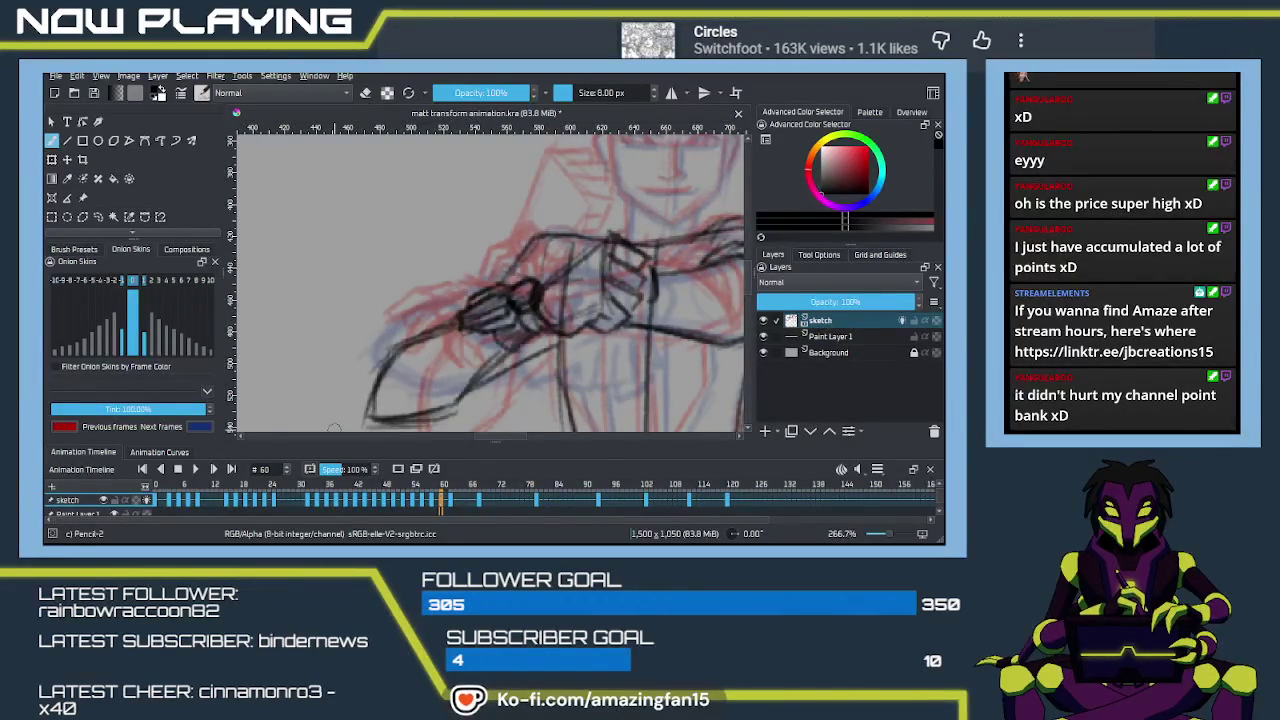
mouse_move(590, 335)
left_mouse_down()
mouse_move(477, 289)
mouse_move(413, 348)
mouse_move(399, 318)
mouse_move(362, 304)
mouse_move(424, 345)
left_mouse_up()
key("ctrl+z")
Step: Add a dark centre line down the torso and a diagonal line on the lower torso
key("ctrl+z")
mouse_move(354, 300)
left_mouse_down()
mouse_move(452, 360)
mouse_move(524, 312)
mouse_move(474, 340)
left_mouse_up()
mouse_move(362, 272)
left_mouse_down()
mouse_move(446, 314)
mouse_move(530, 270)
left_mouse_up()
left_click_drag(450, 314, 540, 270)
scroll(507, 313, "up", 5)
left_click_drag(441, 250, 443, 385)
key("ctrl+z")
left_click_drag(441, 254, 441, 288)
mouse_move(442, 376)
left_mouse_down()
mouse_move(443, 288)
mouse_move(444, 366)
left_mouse_up()
left_click_drag(444, 310, 446, 382)
left_click_drag(498, 300, 472, 350)
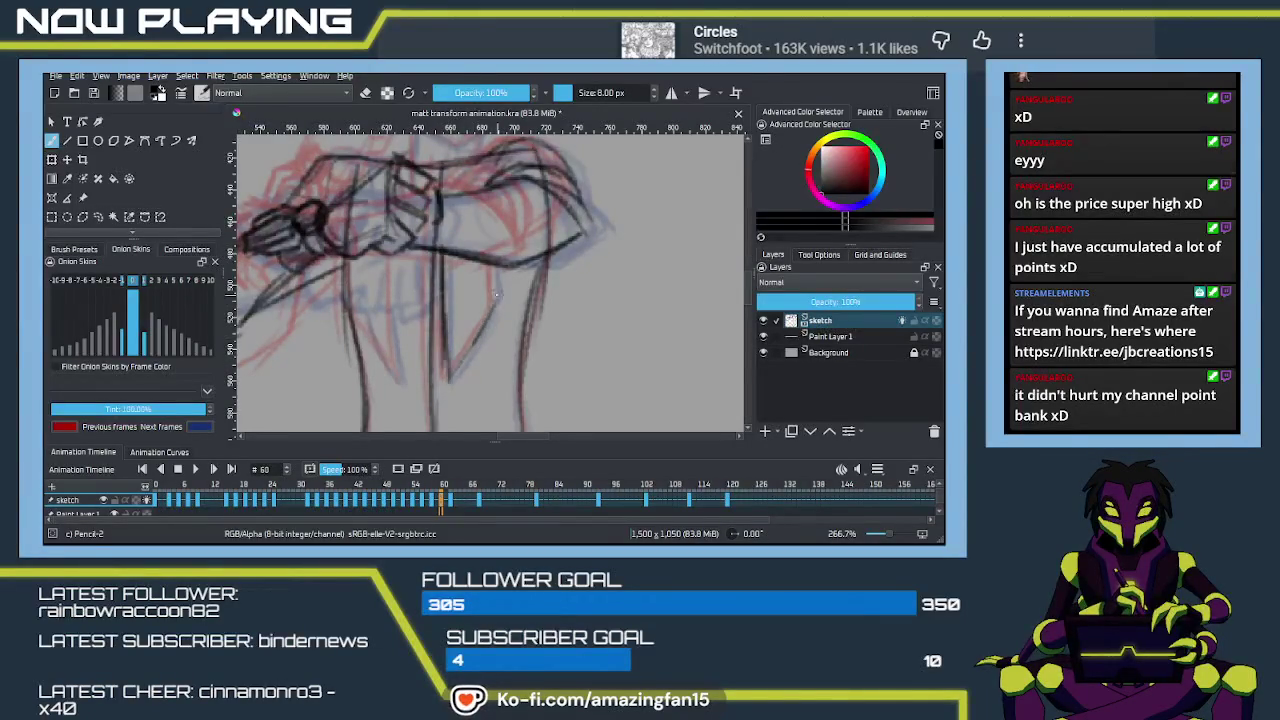
left_click_drag(504, 292, 480, 334)
left_click_drag(493, 265, 485, 332)
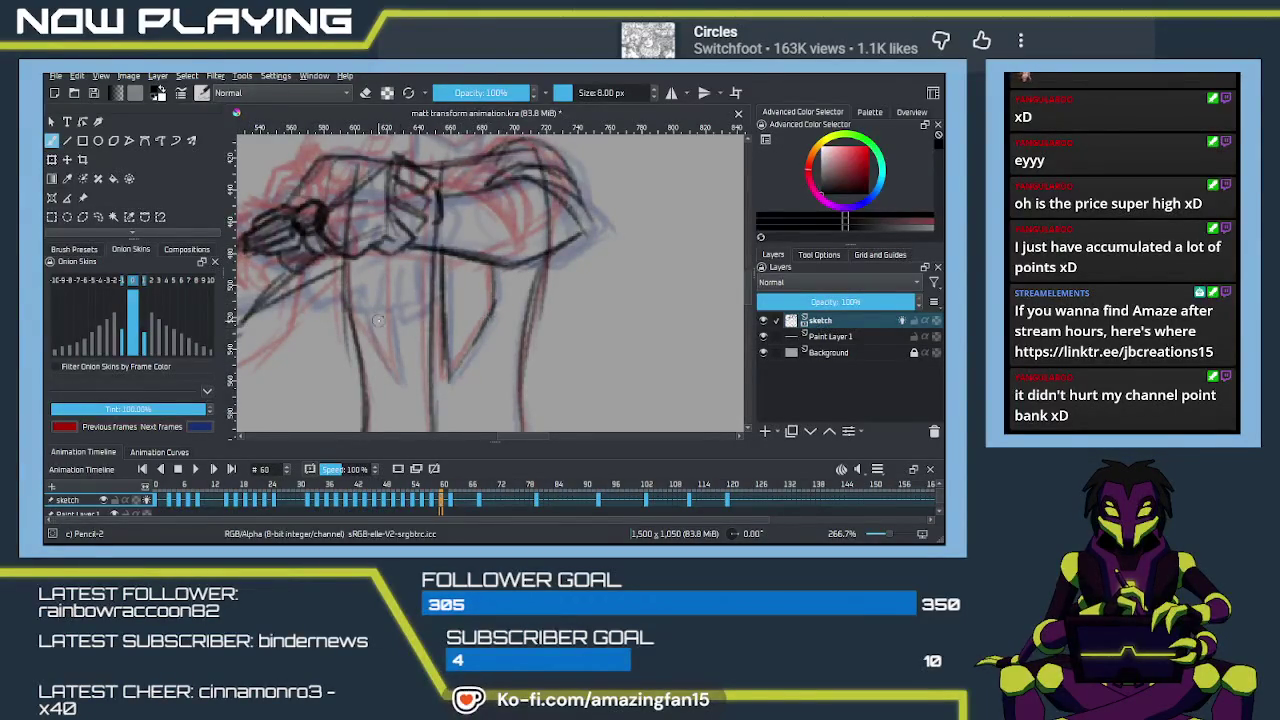
Step: Draw a vertical line down the figure and the leg outline, then move back up to the hair
left_click_drag(393, 255, 395, 378)
key("ctrl+z")
left_click_drag(394, 252, 400, 385)
mouse_move(362, 262)
left_mouse_down()
mouse_move(356, 318)
mouse_move(378, 352)
left_mouse_up()
scroll(373, 312, "up", 3)
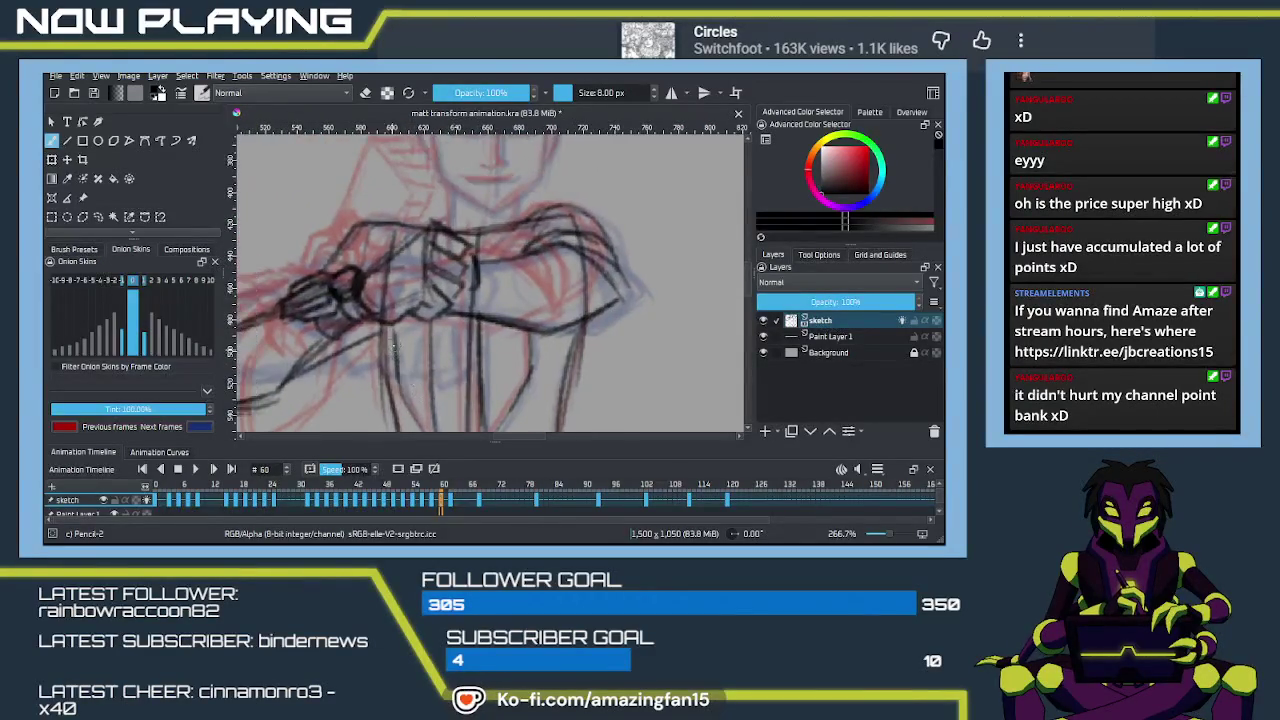
scroll(440, 340, "down", 4)
scroll(448, 350, "up", 3)
scroll(430, 320, "up", 2)
scroll(416, 288, "up", 1)
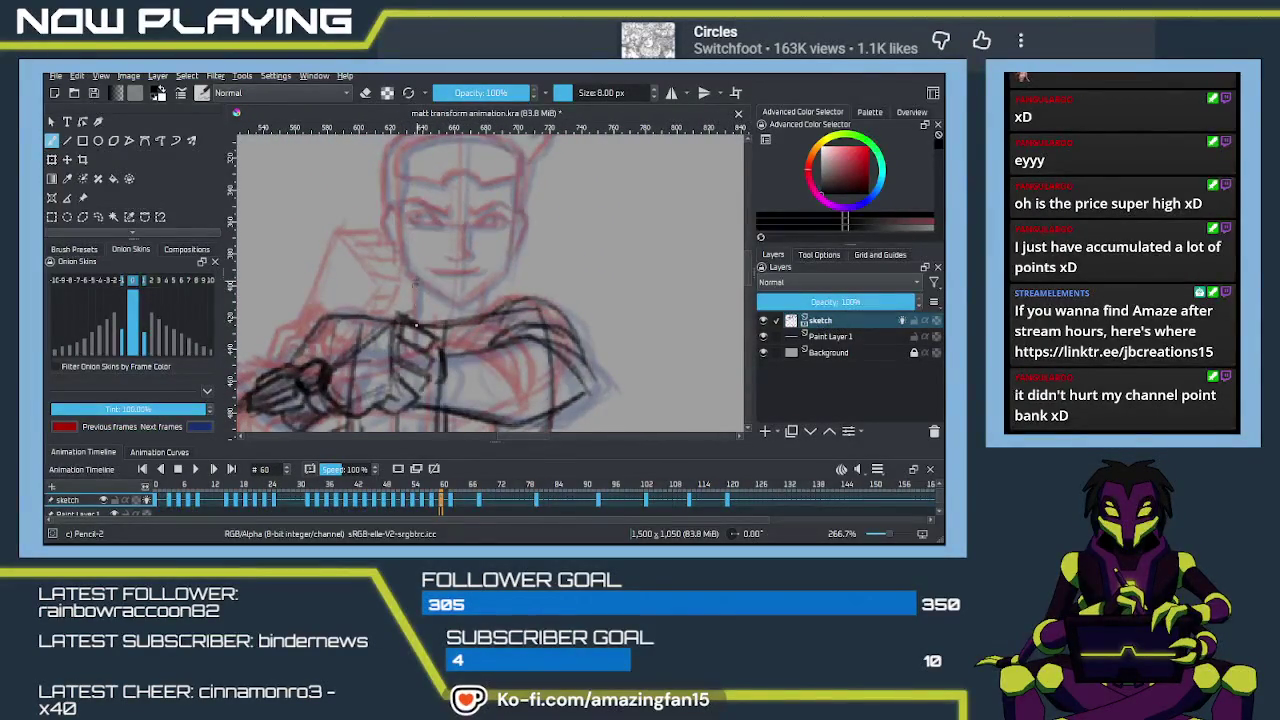
left_click_drag(416, 288, 455, 315)
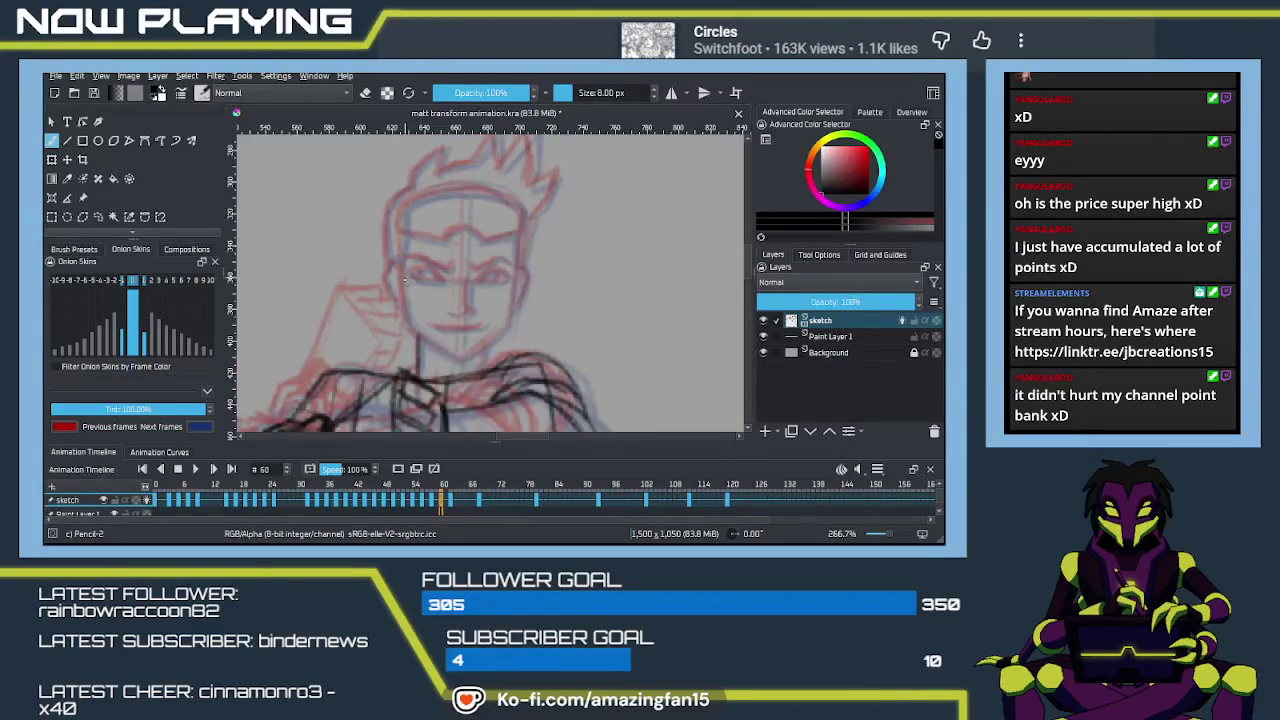
Step: Trace the left and right face contours and the centre guide line in dark strokes
left_click_drag(402, 222, 406, 330)
mouse_move(403, 250)
left_mouse_down()
mouse_move(407, 322)
mouse_move(468, 356)
left_mouse_up()
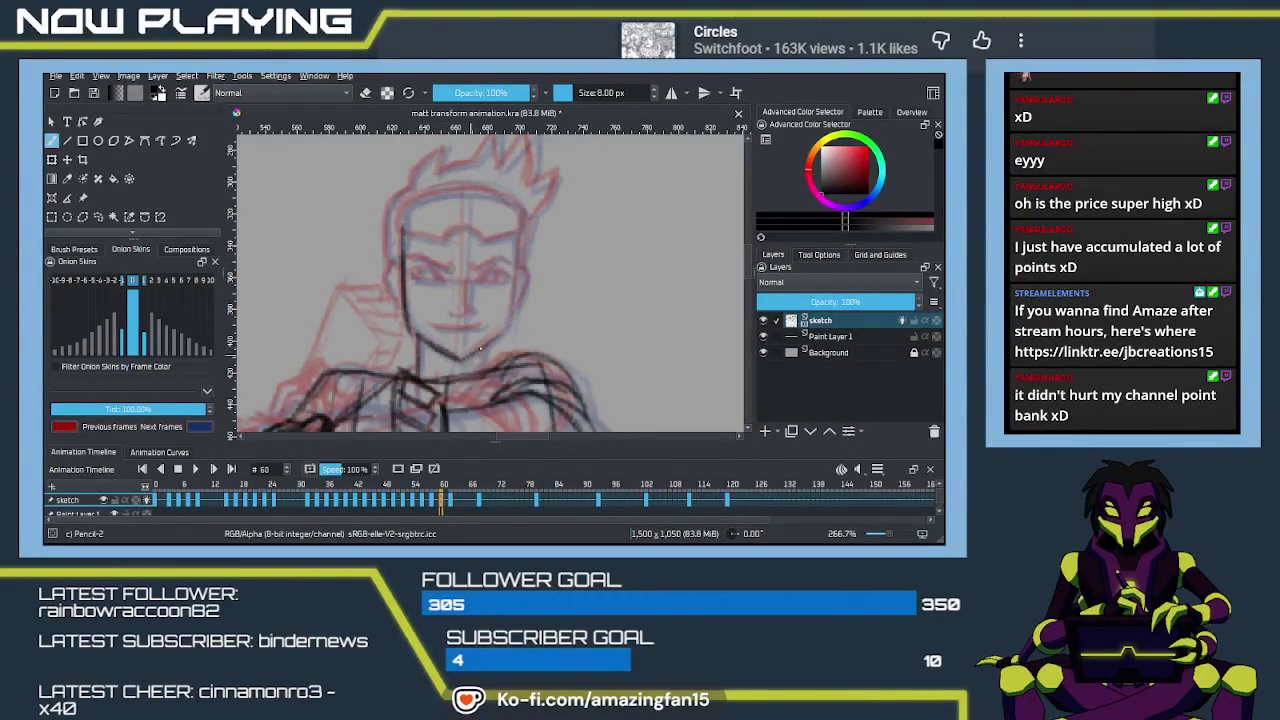
left_click_drag(519, 223, 515, 296)
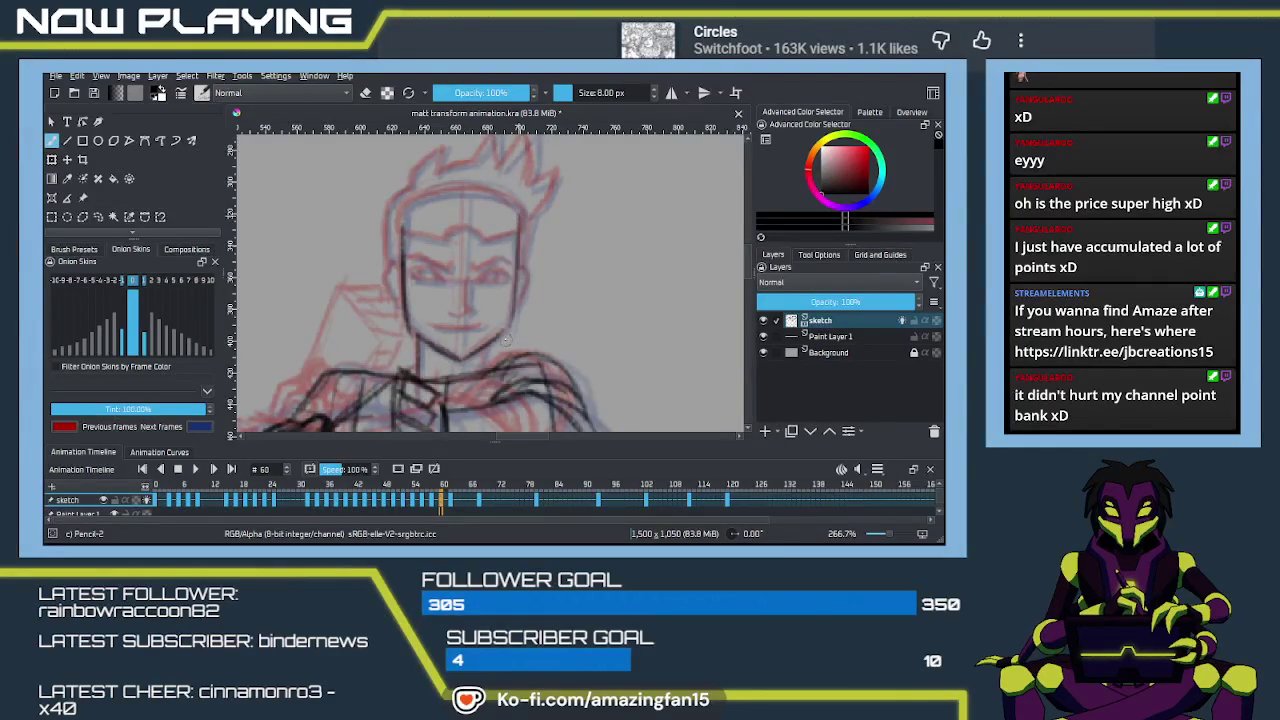
left_click_drag(514, 222, 508, 320)
left_click_drag(521, 212, 518, 292)
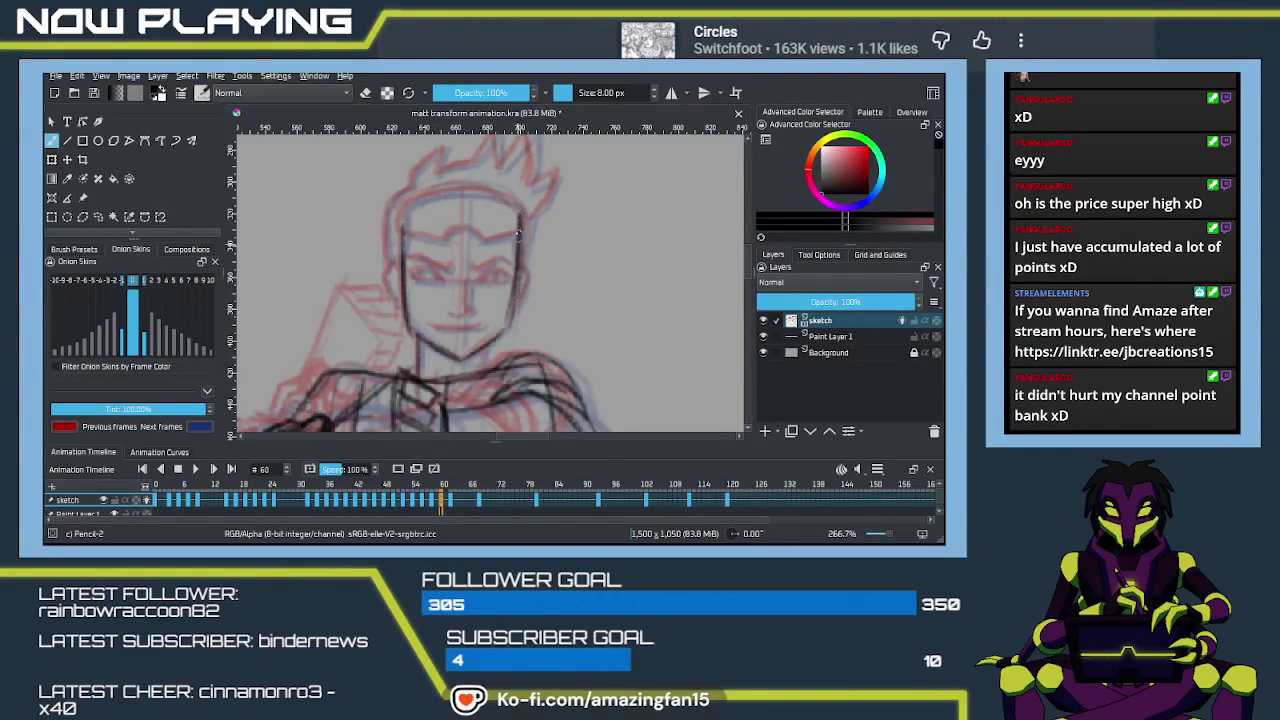
left_click_drag(521, 213, 509, 332)
left_click_drag(466, 192, 461, 320)
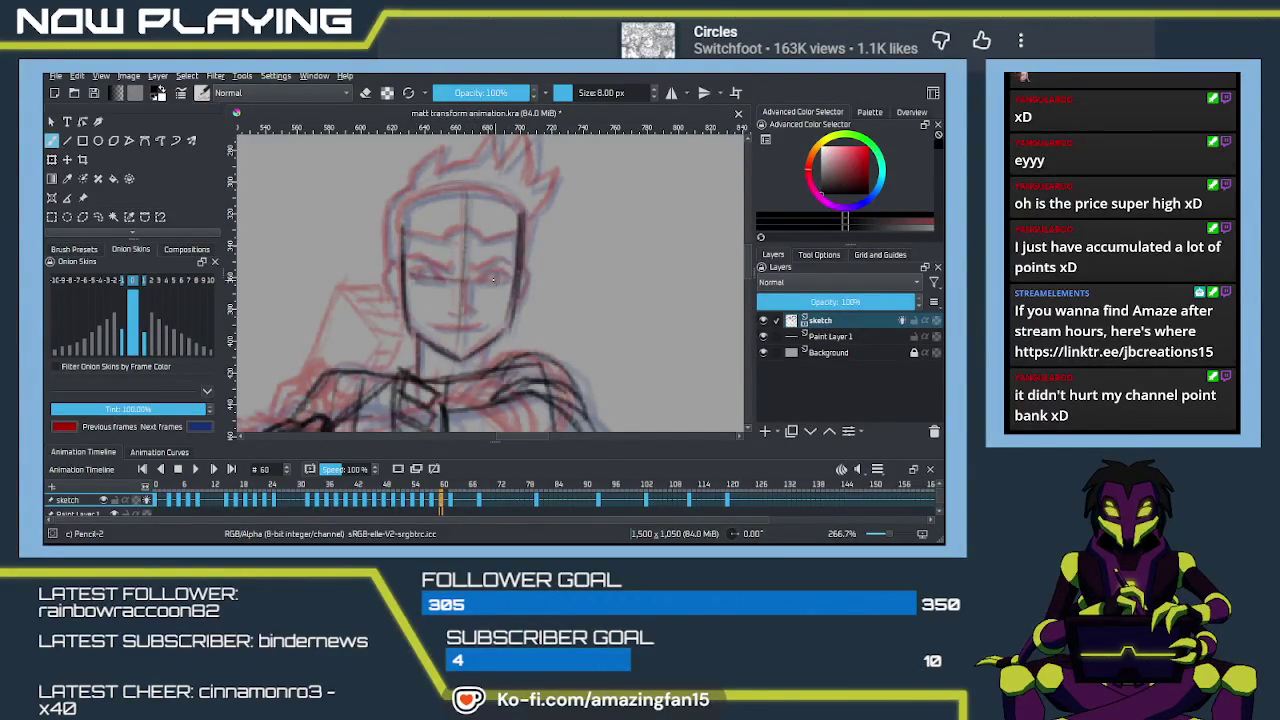
Step: Add the eye line across the face and a short stroke under the nose
mouse_move(420, 277)
left_mouse_down()
mouse_move(476, 282)
mouse_move(467, 315)
left_mouse_up()
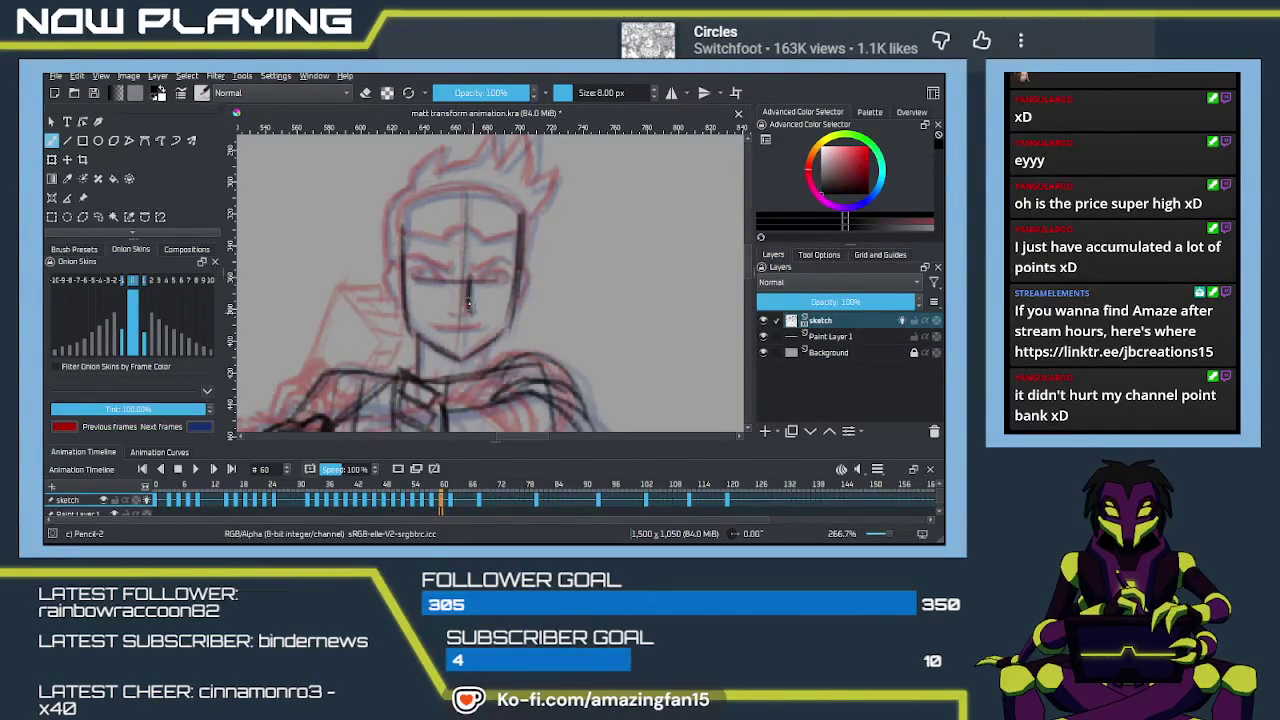
left_click_drag(466, 314, 453, 316)
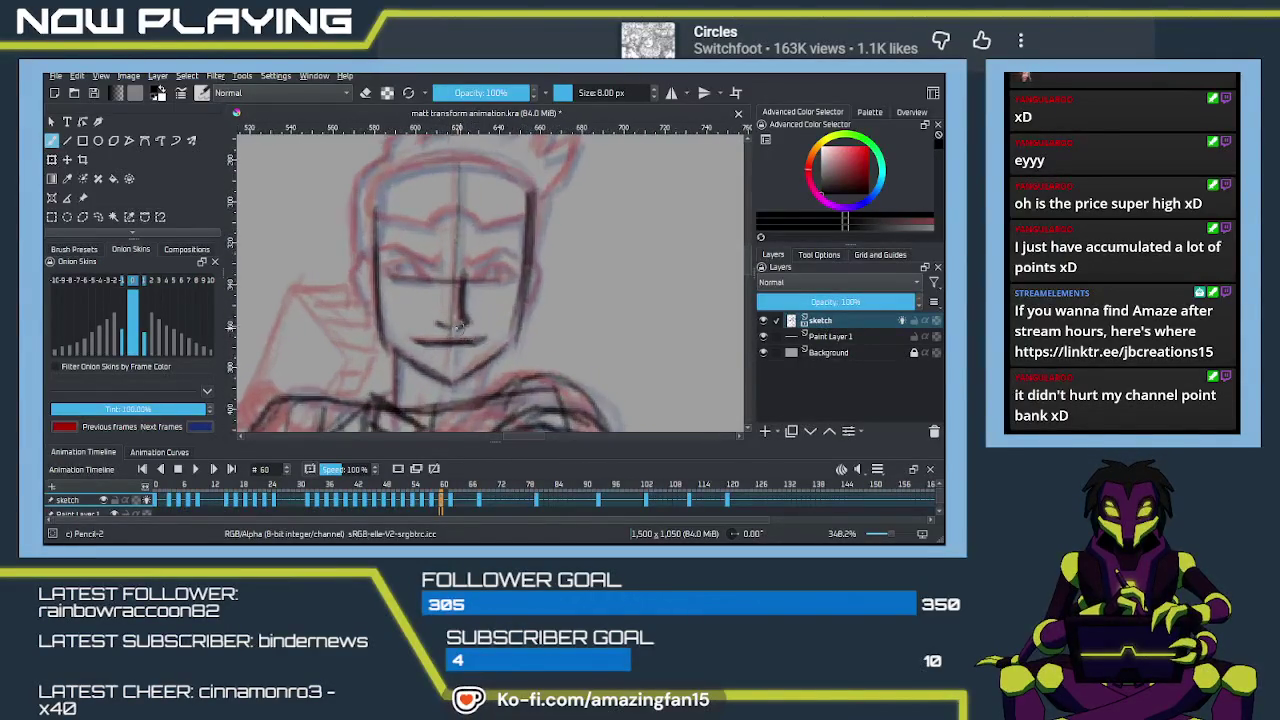
scroll(422, 336, "up", 2)
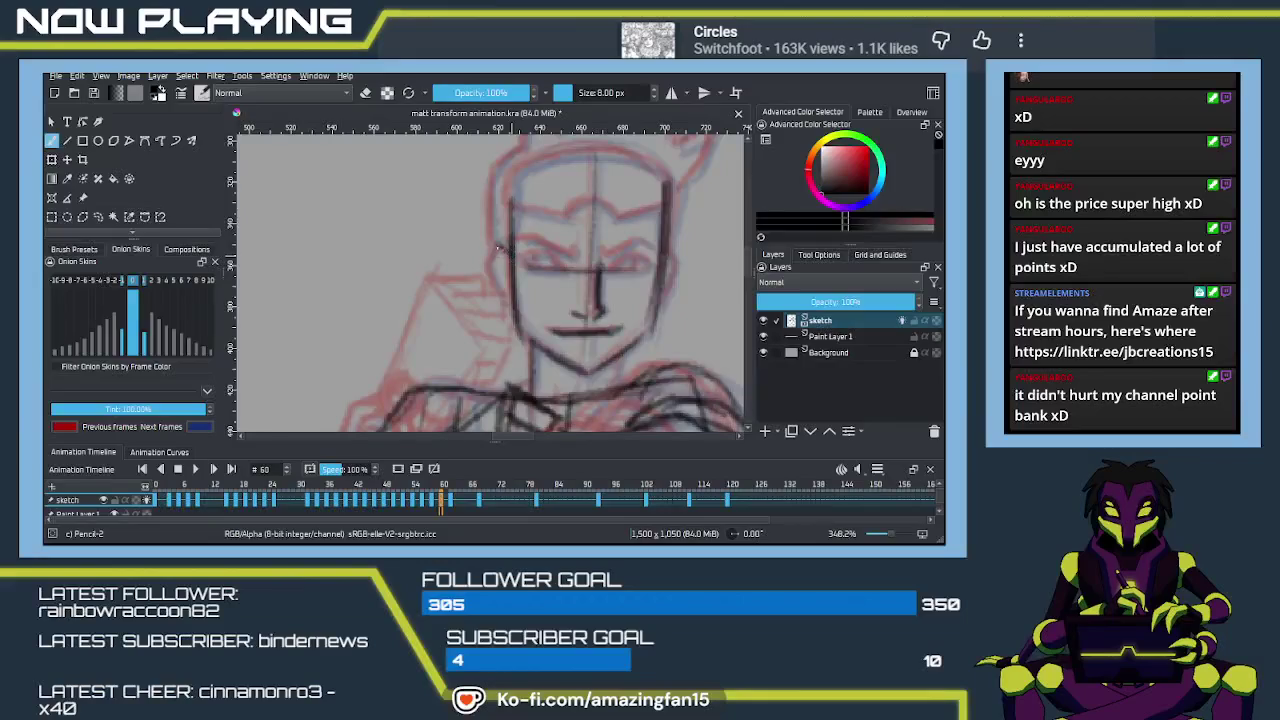
Step: Retrace both jaw contours, draw both eyes' upper lids, and add marks at the left brow
left_click_drag(492, 268, 506, 314)
left_click_drag(662, 240, 662, 310)
left_click_drag(660, 265, 646, 330)
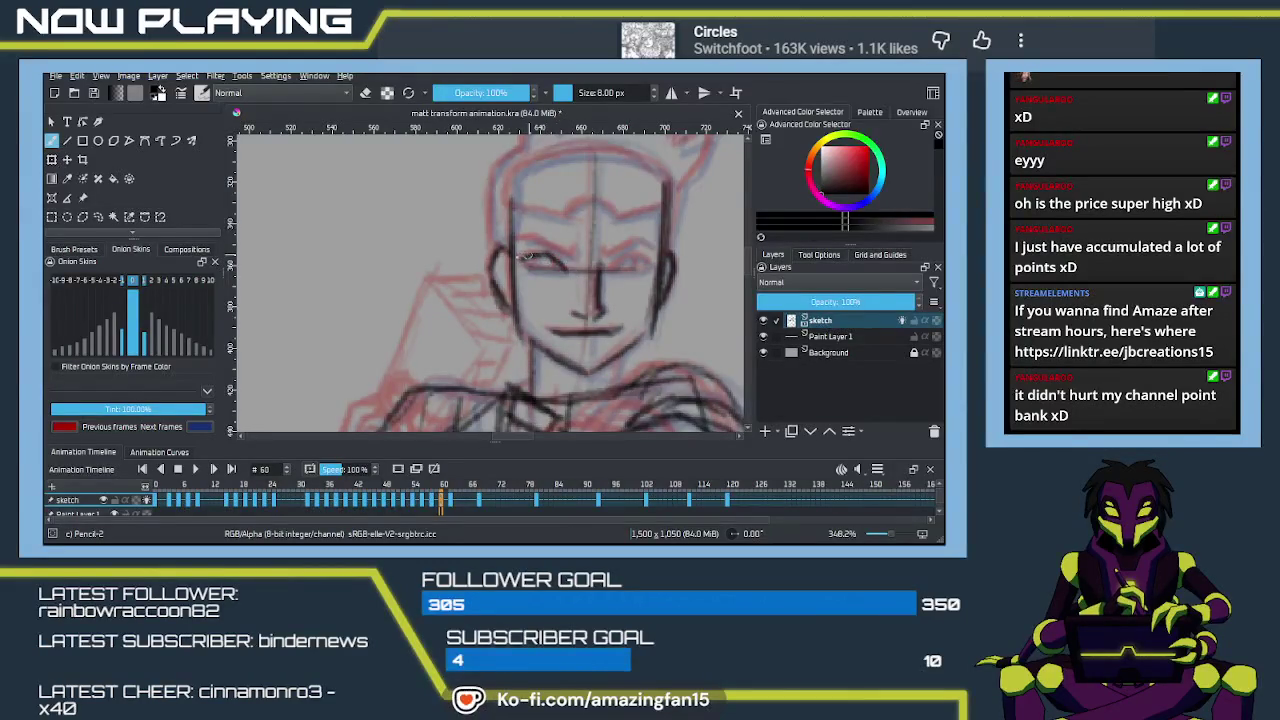
mouse_move(527, 269)
left_mouse_down()
mouse_move(566, 272)
mouse_move(530, 268)
mouse_move(548, 266)
left_mouse_up()
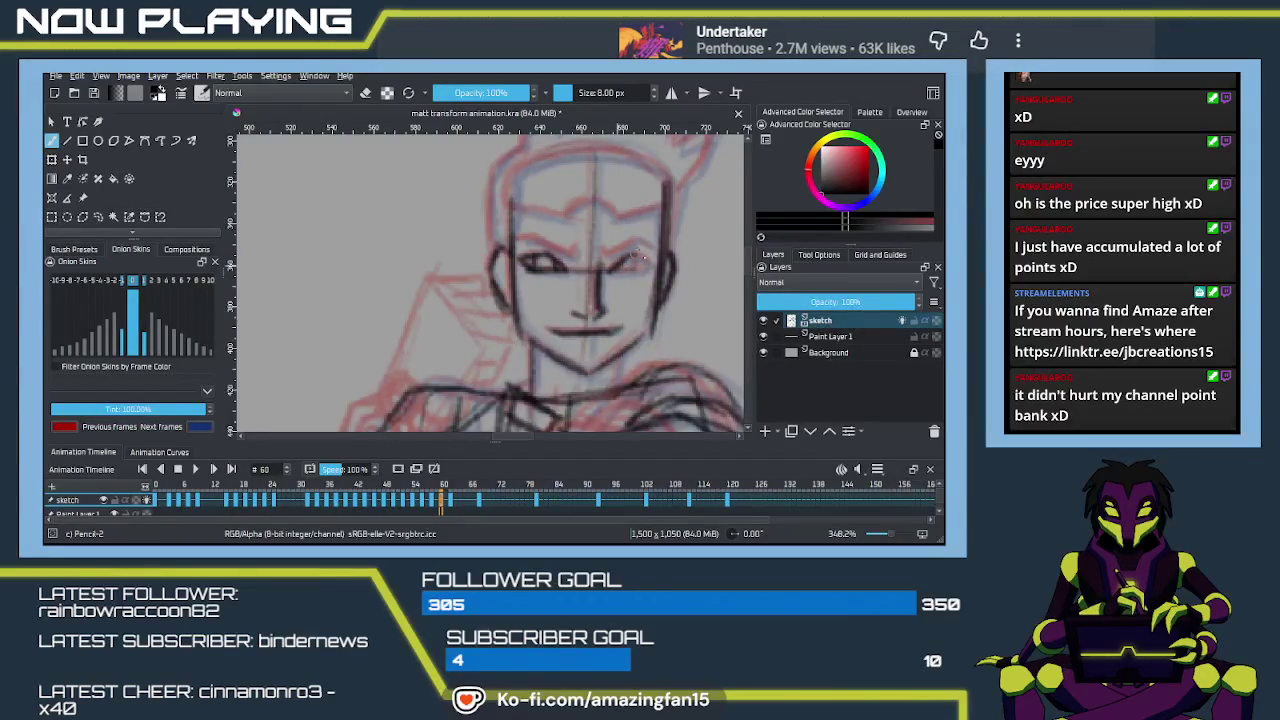
mouse_move(608, 272)
left_mouse_down()
mouse_move(642, 268)
mouse_move(618, 270)
left_mouse_up()
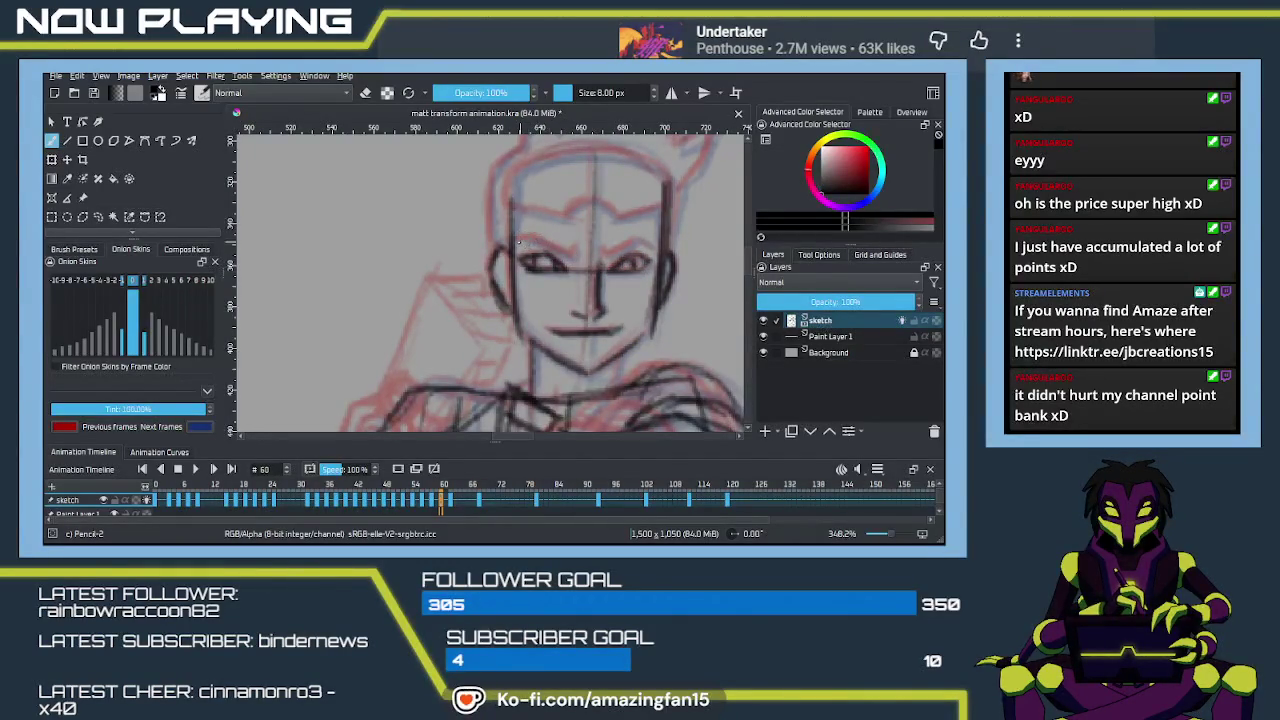
mouse_move(523, 243)
left_mouse_down()
mouse_move(580, 258)
mouse_move(644, 238)
mouse_move(394, 285)
mouse_move(403, 304)
mouse_move(462, 309)
mouse_move(490, 292)
mouse_move(512, 312)
mouse_move(564, 292)
mouse_move(565, 279)
mouse_move(566, 305)
left_mouse_up()
Step: Draw the hairline across the forehead, redoing strokes until it sits right
left_click_drag(402, 268, 514, 242)
key("ctrl+z")
mouse_move(398, 278)
left_mouse_down()
mouse_move(480, 244)
mouse_move(550, 258)
mouse_move(478, 244)
mouse_move(562, 274)
left_mouse_up()
mouse_move(425, 306)
left_mouse_down()
mouse_move(460, 286)
mouse_move(465, 316)
left_mouse_up()
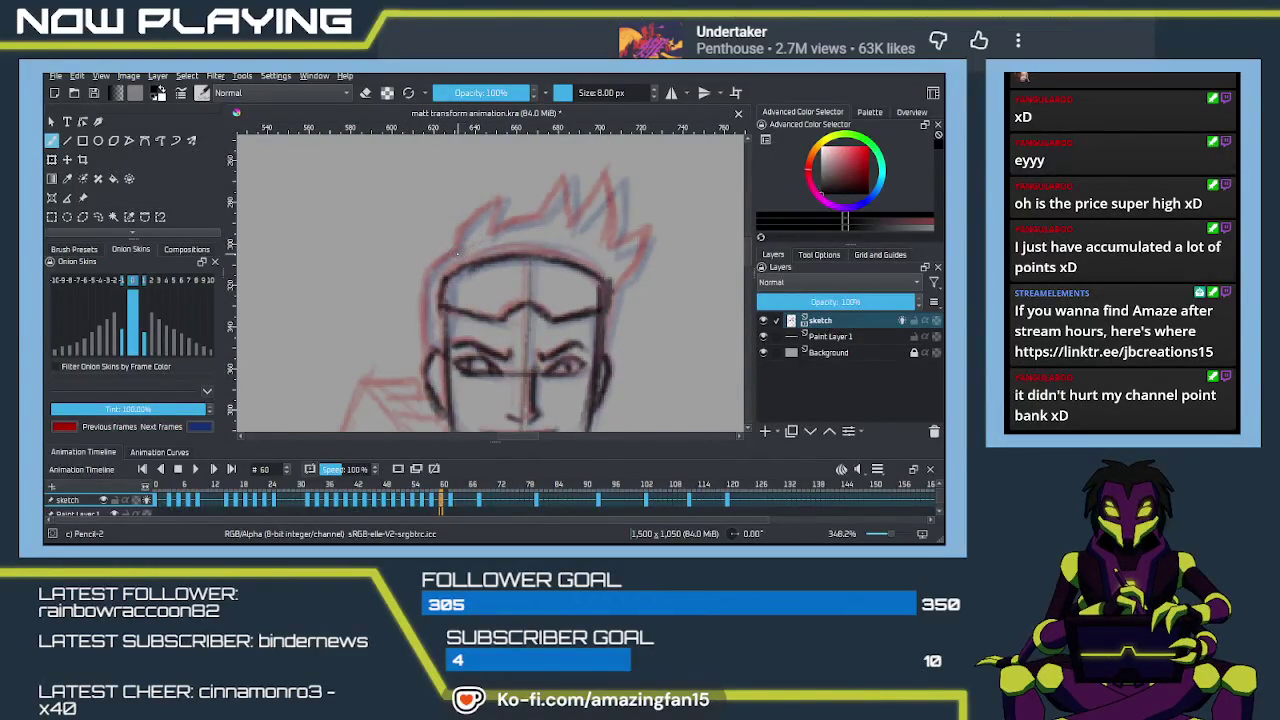
mouse_move(456, 250)
left_mouse_down()
mouse_move(467, 225)
mouse_move(510, 198)
mouse_move(489, 241)
left_mouse_up()
key("ctrl+z")
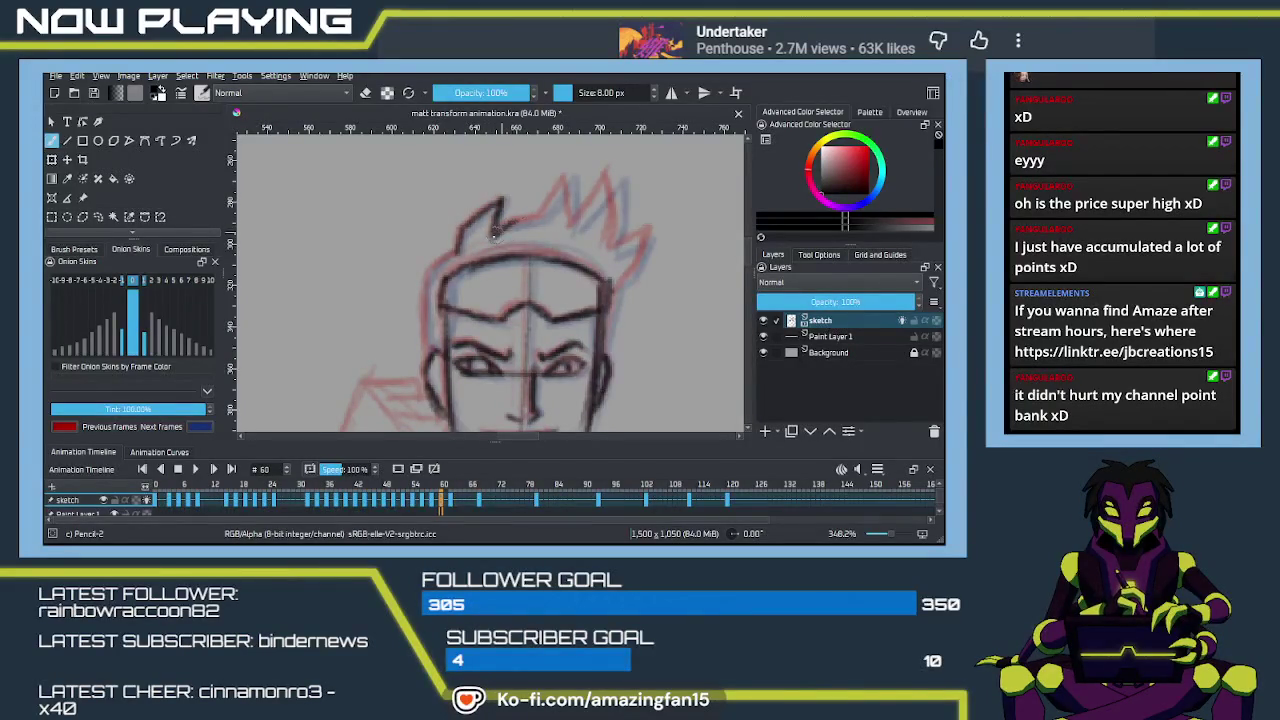
Step: Redraw the right hair spike darker and outline the left side of the head
mouse_move(492, 236)
left_mouse_down()
mouse_move(545, 213)
mouse_move(567, 179)
mouse_move(573, 228)
mouse_move(605, 174)
left_mouse_up()
key("ctrl+z")
mouse_move(577, 226)
left_mouse_down()
mouse_move(608, 182)
mouse_move(608, 248)
mouse_move(648, 229)
mouse_move(632, 278)
mouse_move(608, 296)
mouse_move(602, 354)
left_mouse_up()
mouse_move(462, 246)
left_mouse_down()
mouse_move(428, 281)
mouse_move(428, 362)
left_mouse_up()
left_click_drag(426, 286, 428, 362)
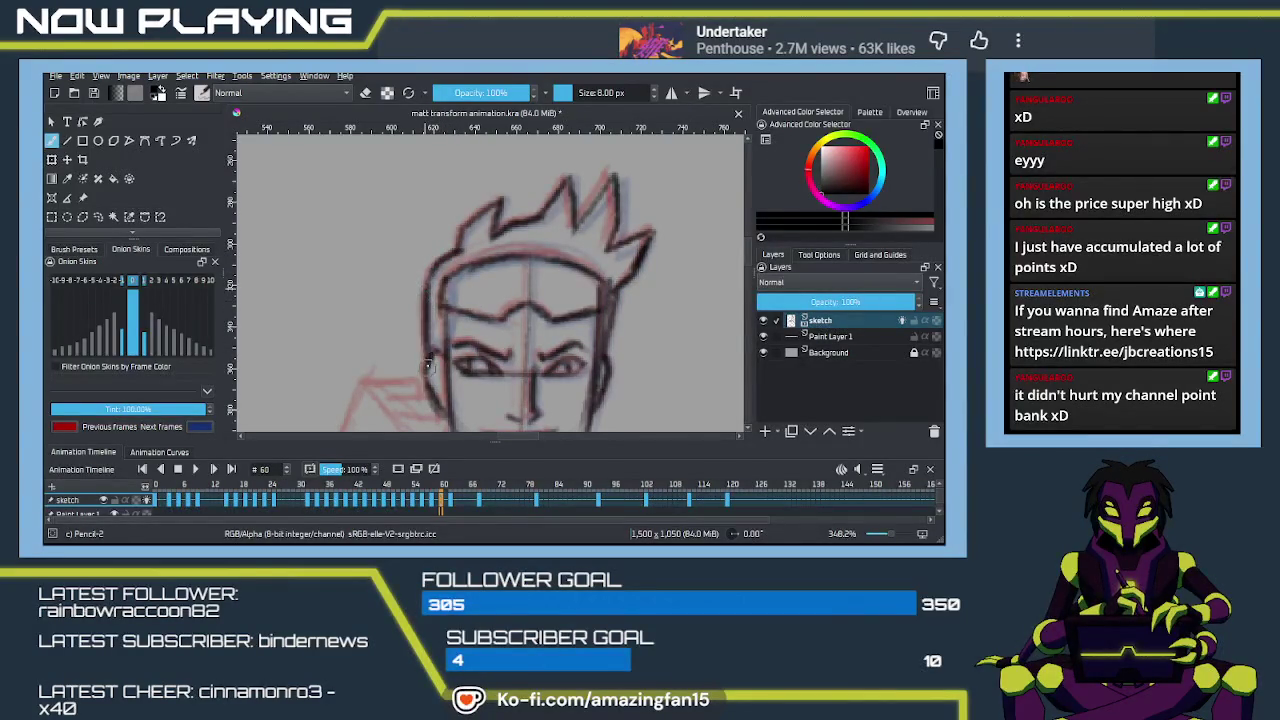
Step: Zoom out to 133%, recentre the figure, then zoom back in to about 214% on the fist
scroll(497, 383, "down", 2)
scroll(530, 388, "down", 3)
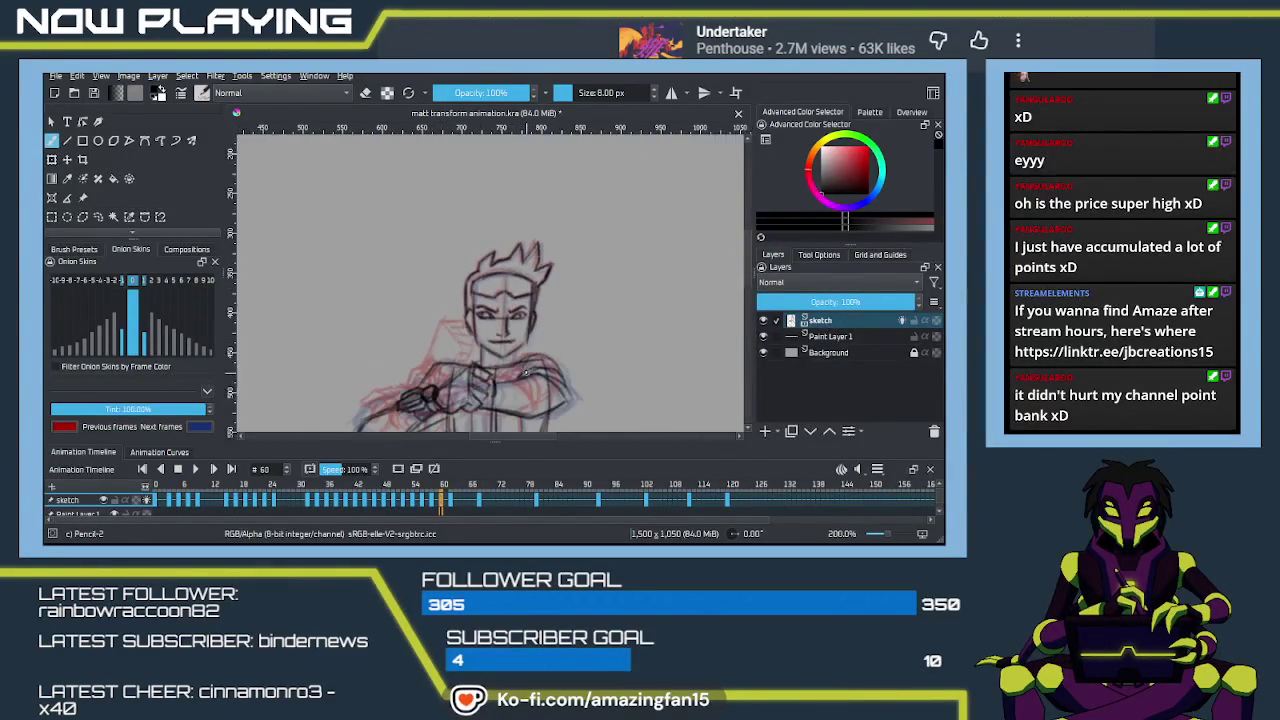
left_click_drag(570, 390, 547, 290)
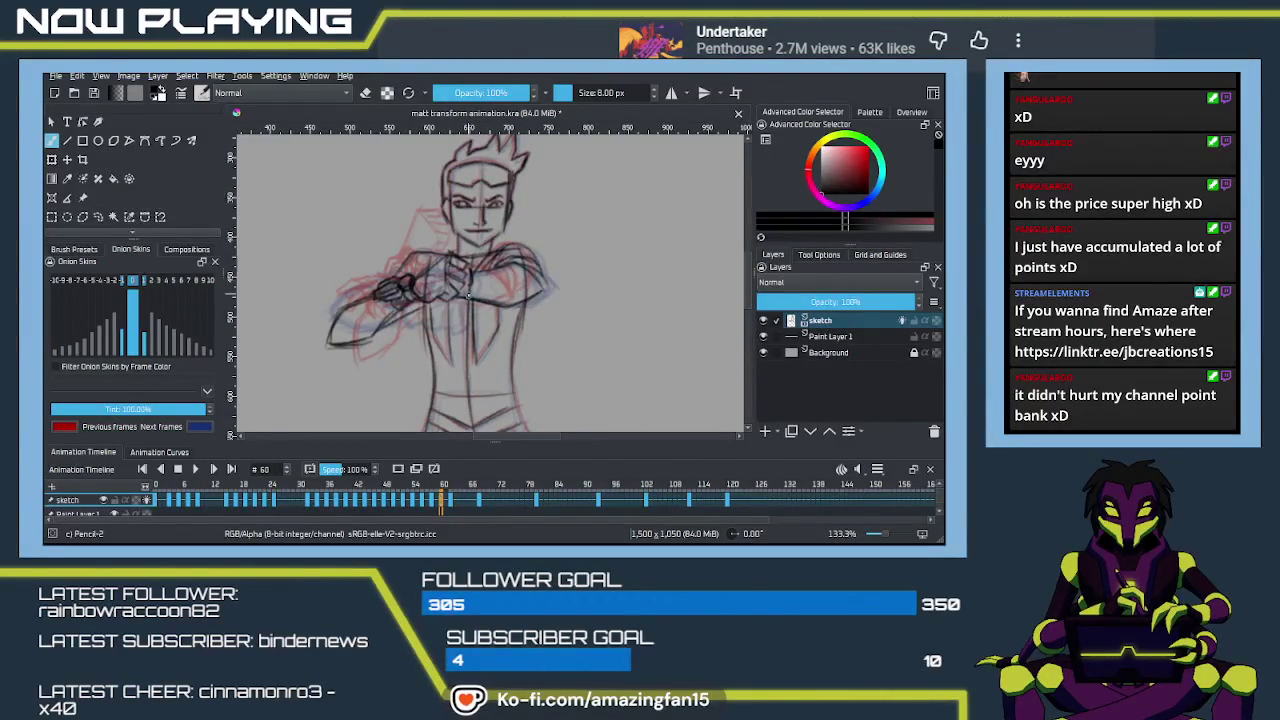
left_click_drag(432, 350, 468, 320)
scroll(468, 320, "up", 1)
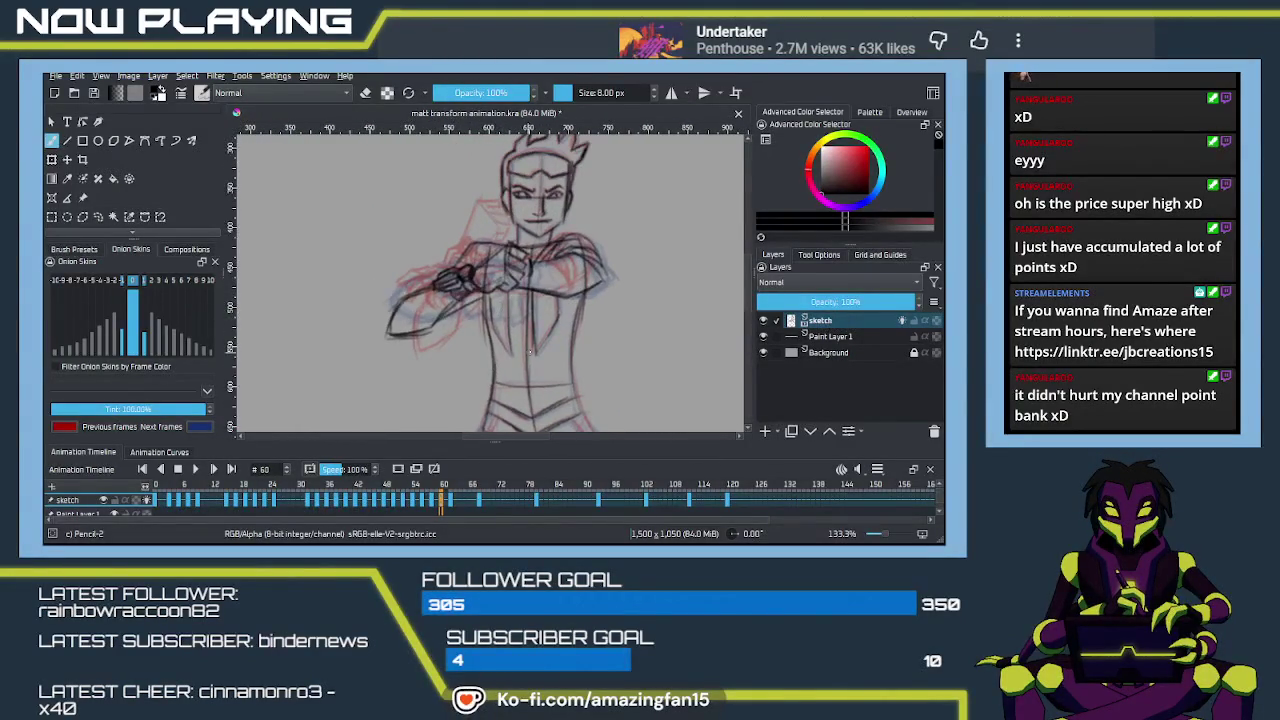
scroll(570, 332, "up", 3)
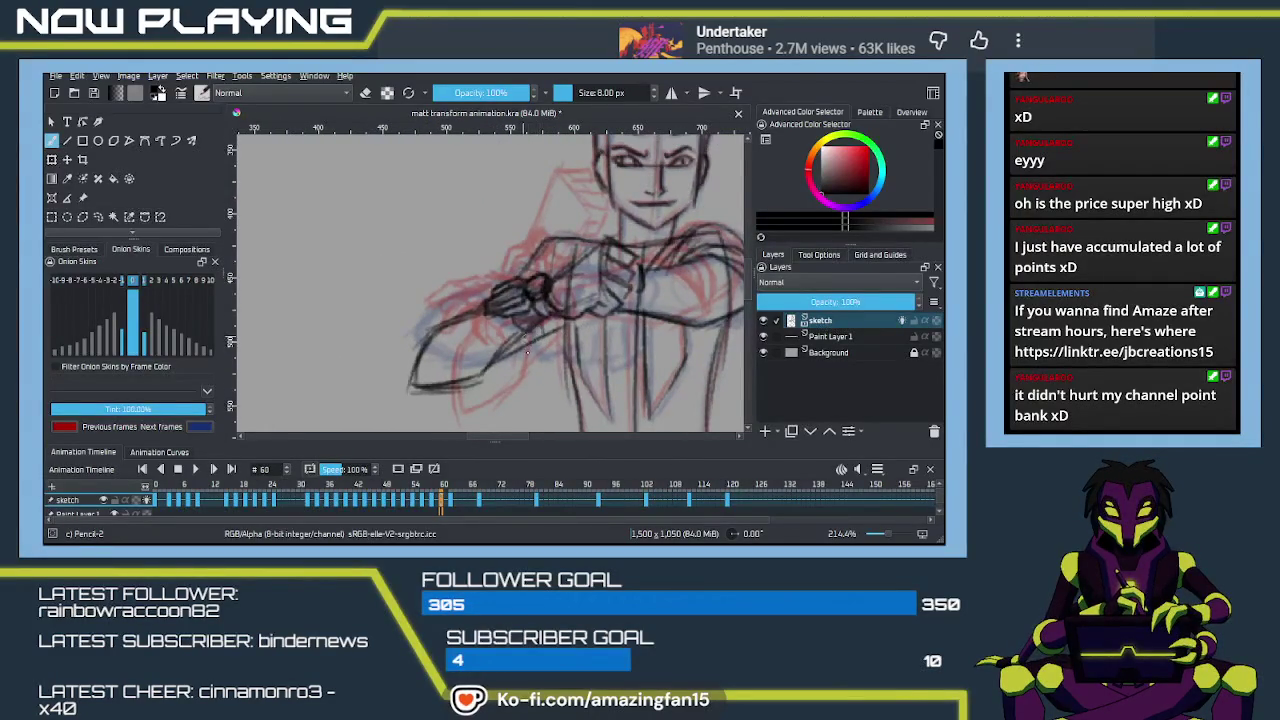
Step: Add heavier dark strokes over the clenched fist, then save the file
left_click_drag(527, 338, 462, 336)
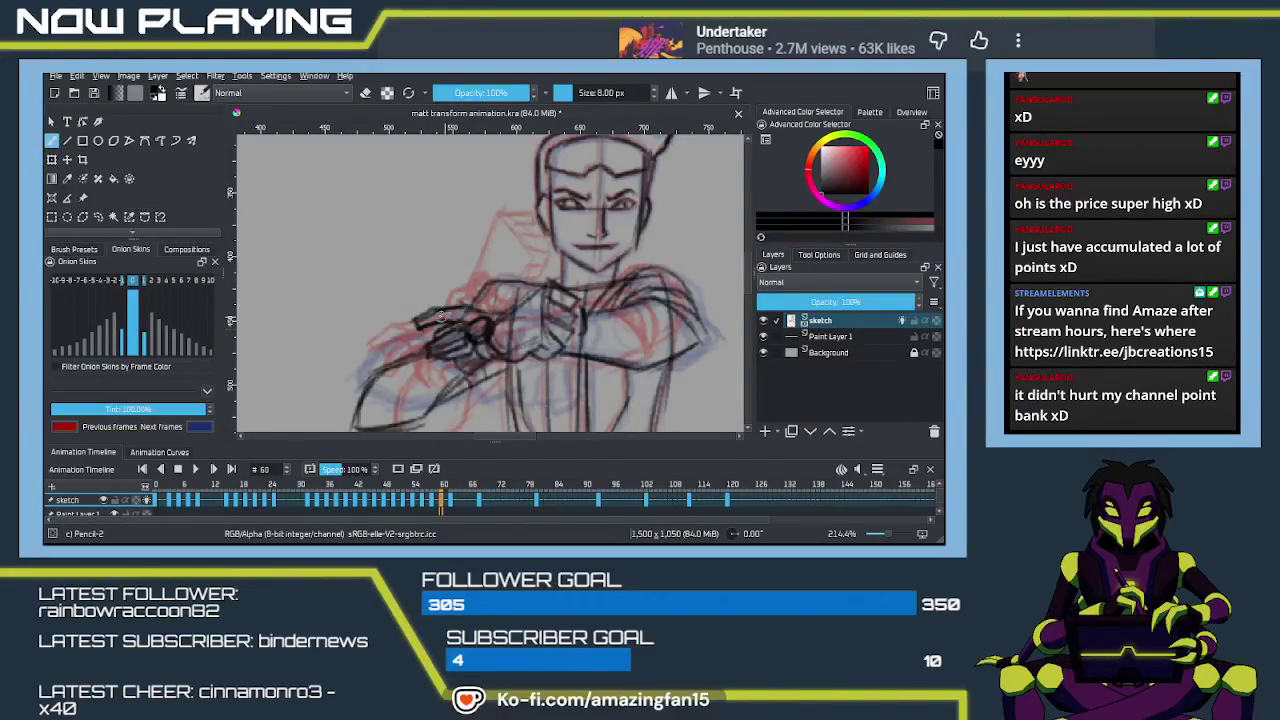
mouse_move(470, 312)
left_mouse_down()
mouse_move(510, 316)
mouse_move(446, 287)
mouse_move(472, 330)
left_mouse_up()
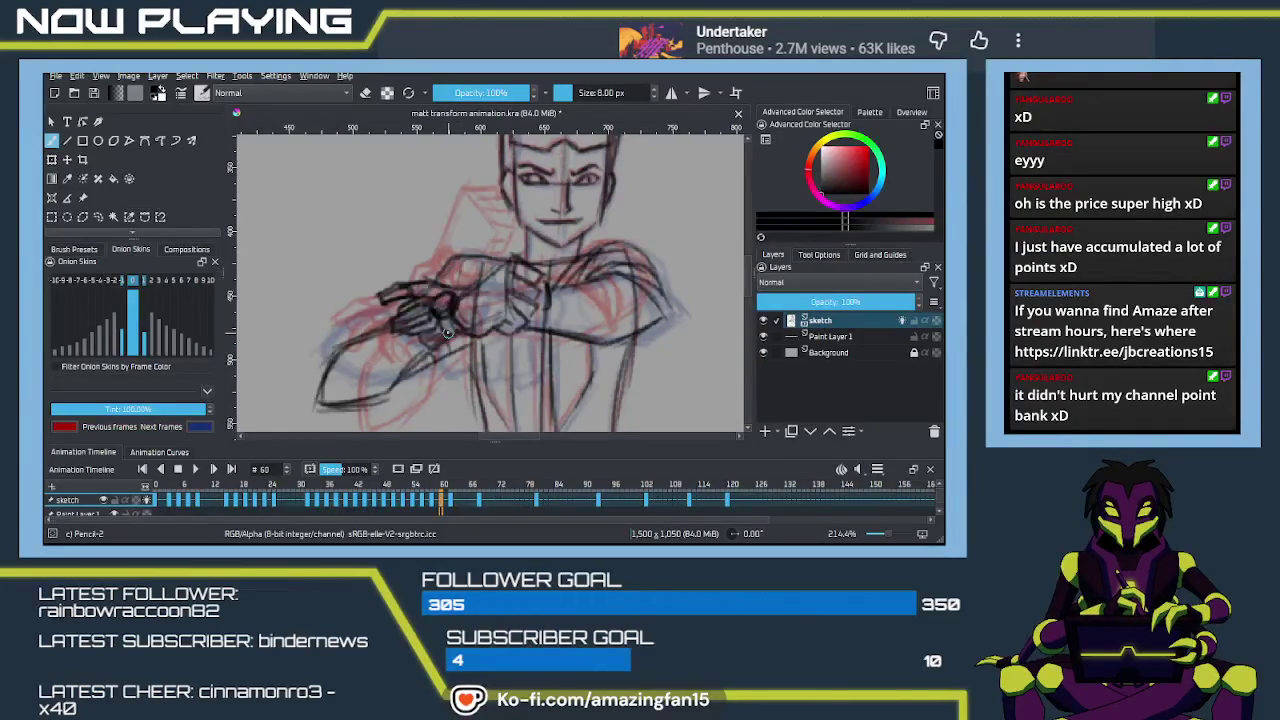
key("ctrl+s")
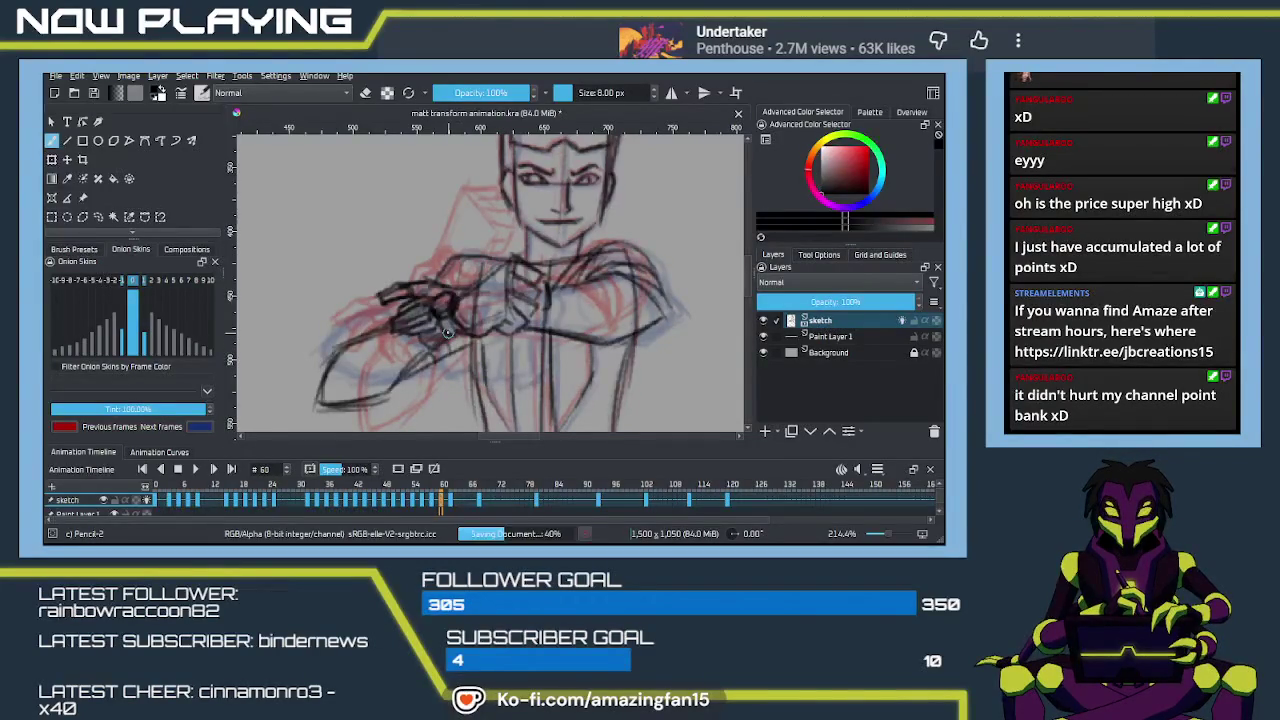
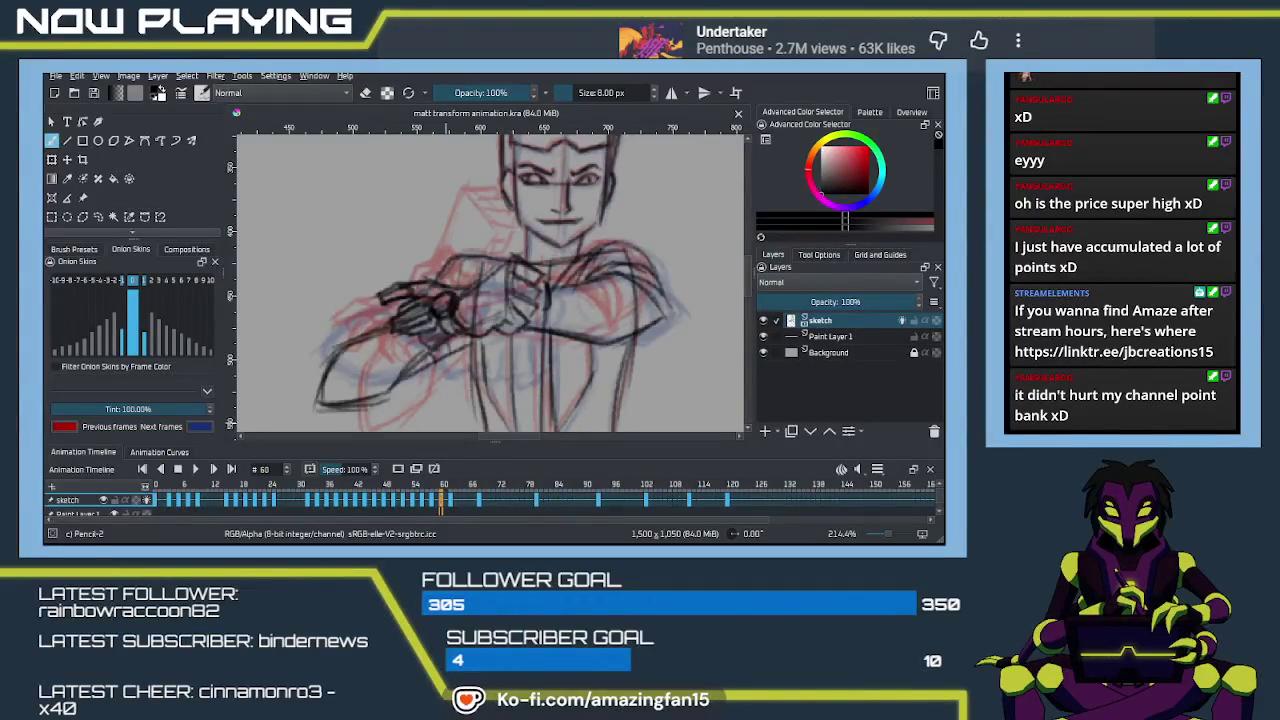
Step: Preview frames 30–65 in playback, then return to frame 60 for editing
left_click(445, 422)
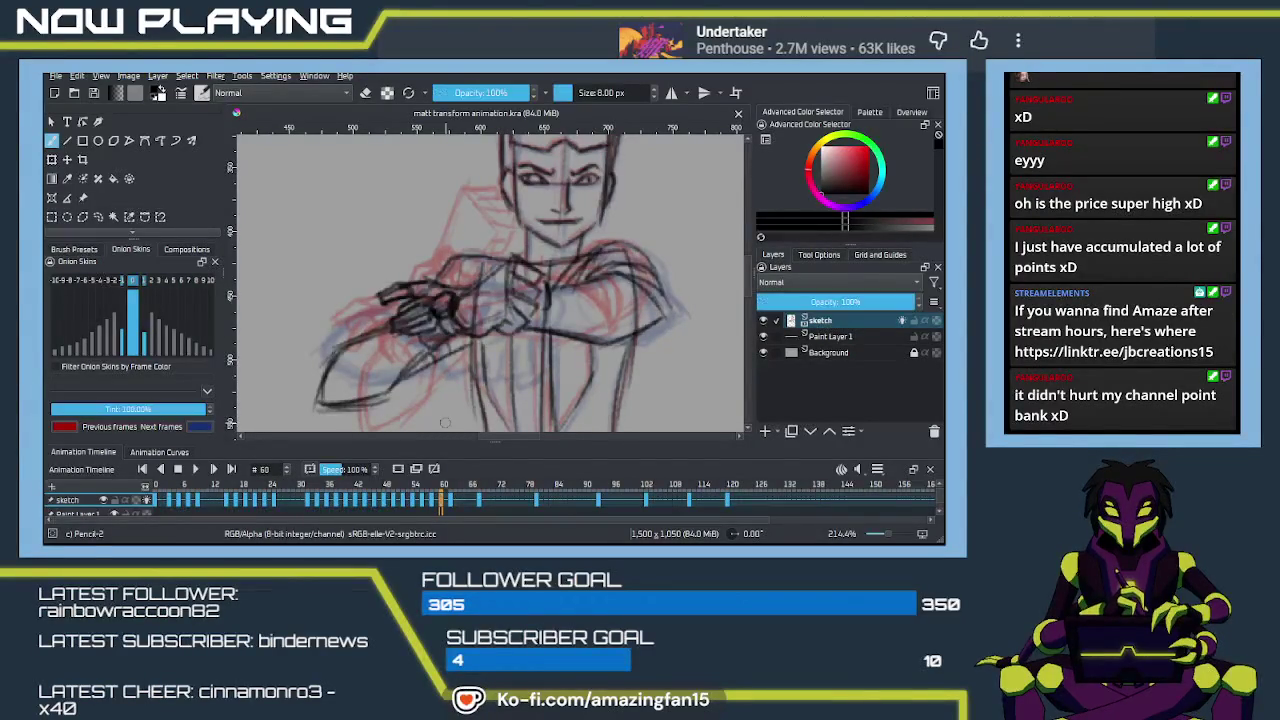
left_click_drag(614, 294, 569, 309)
key("minus")
key("minus")
key("minus")
key("minus")
key("minus")
key("plus")
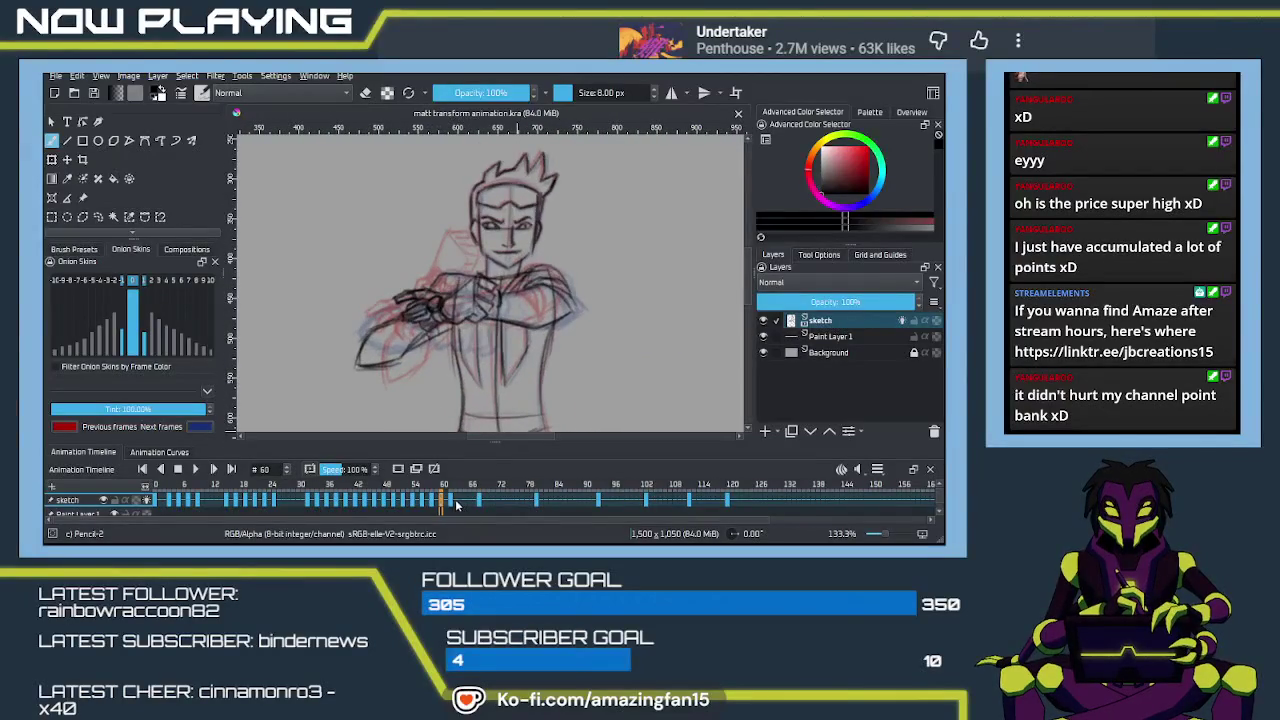
left_click(460, 502)
left_click(465, 502)
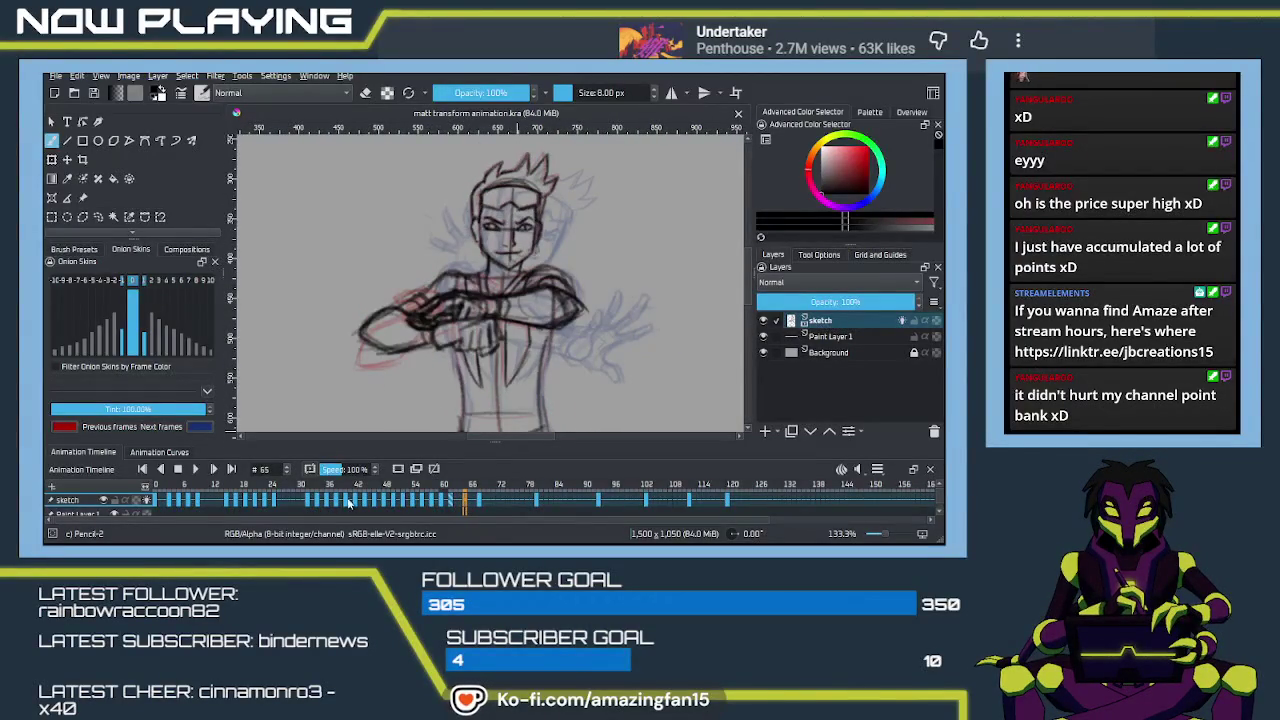
left_click(302, 502, "shift")
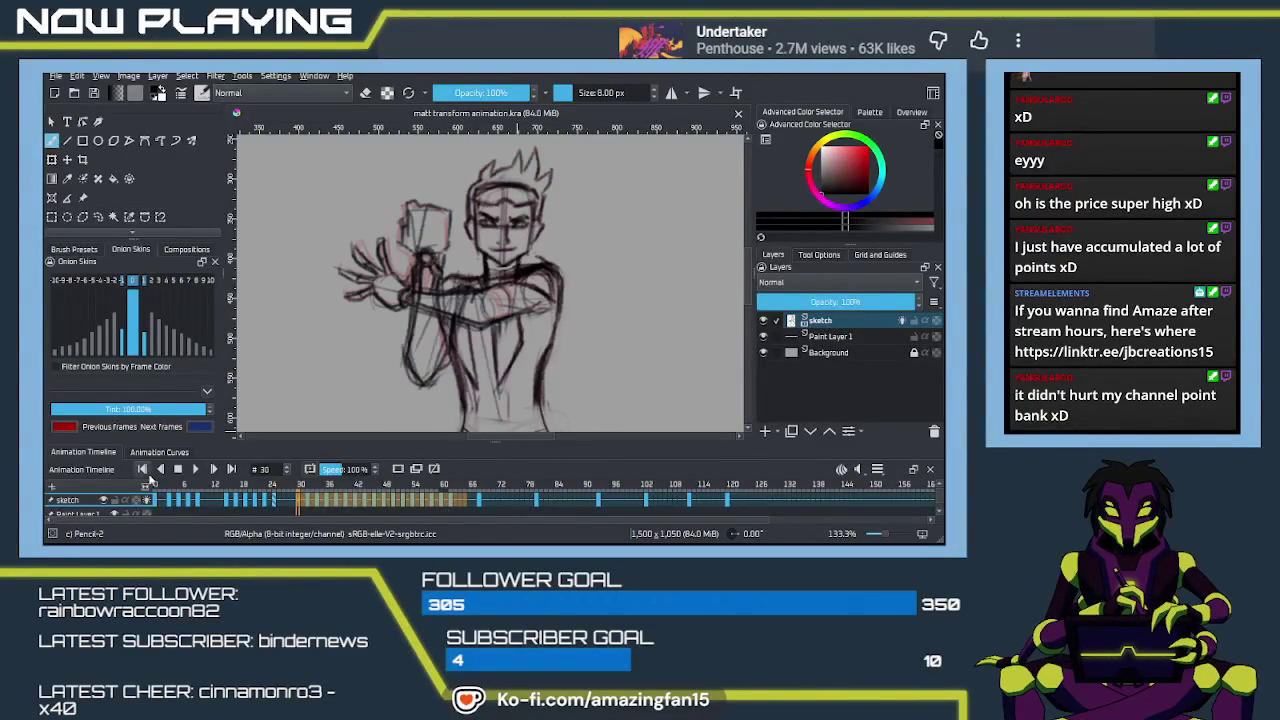
left_click(195, 470)
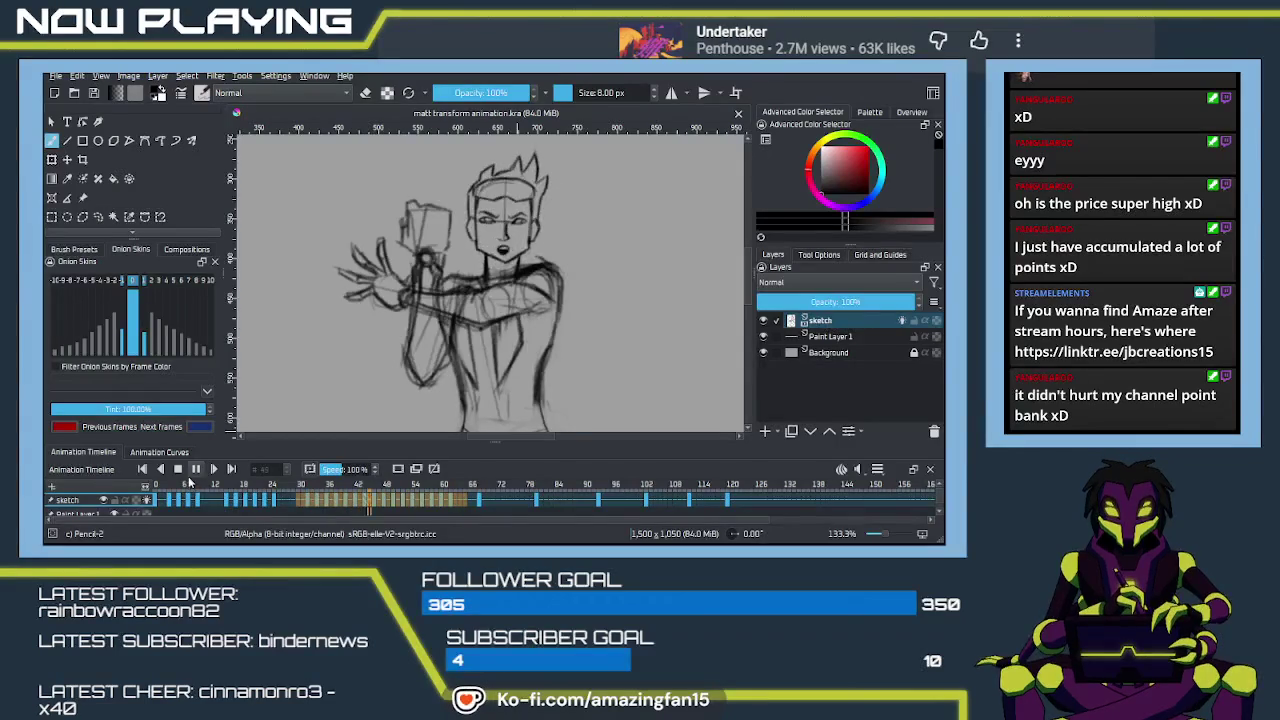
left_click(195, 469)
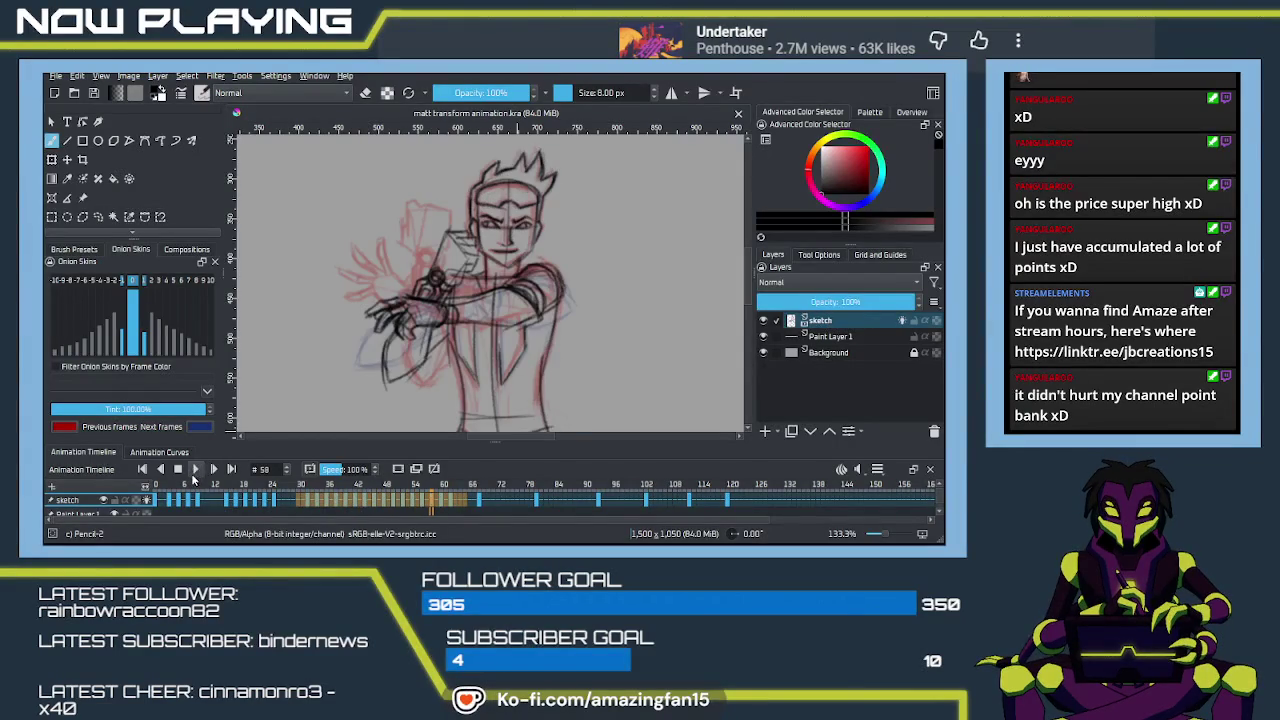
left_click(443, 502)
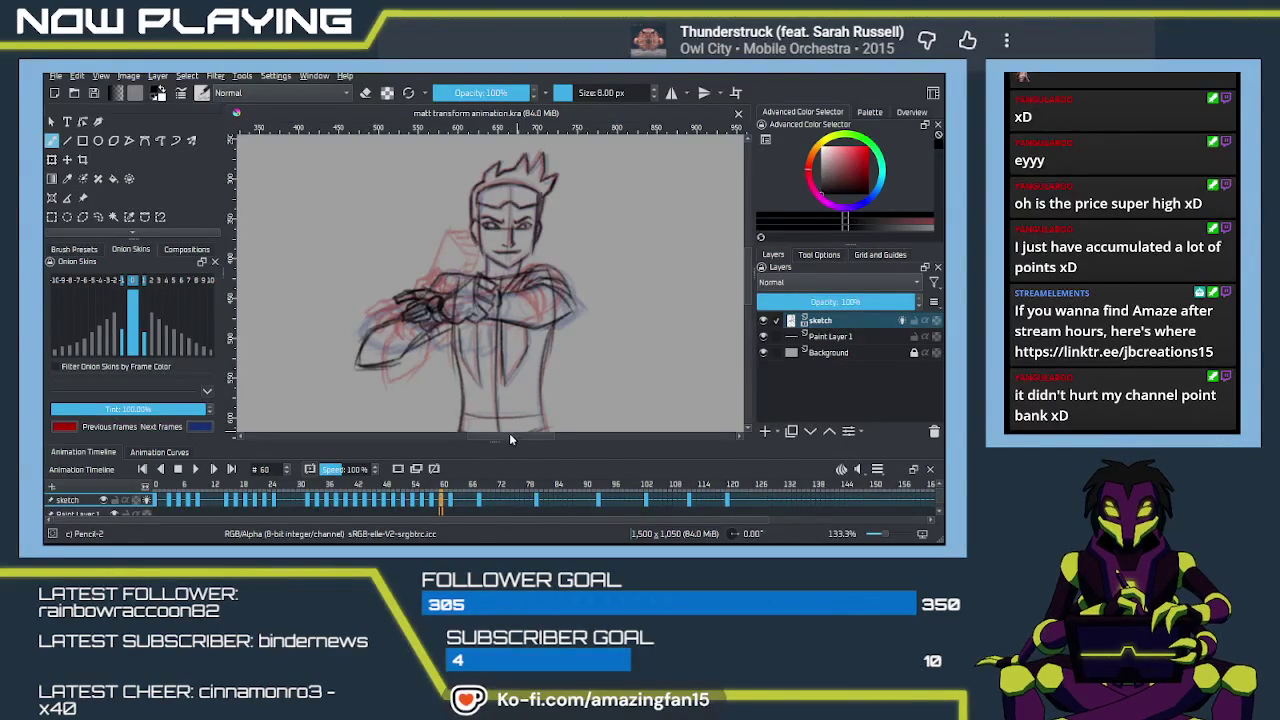
Step: Zoom in and soft-erase the forward arm and hand strokes, then return to the pencil
scroll(505, 410, "up", 1)
scroll(520, 390, "up", 1)
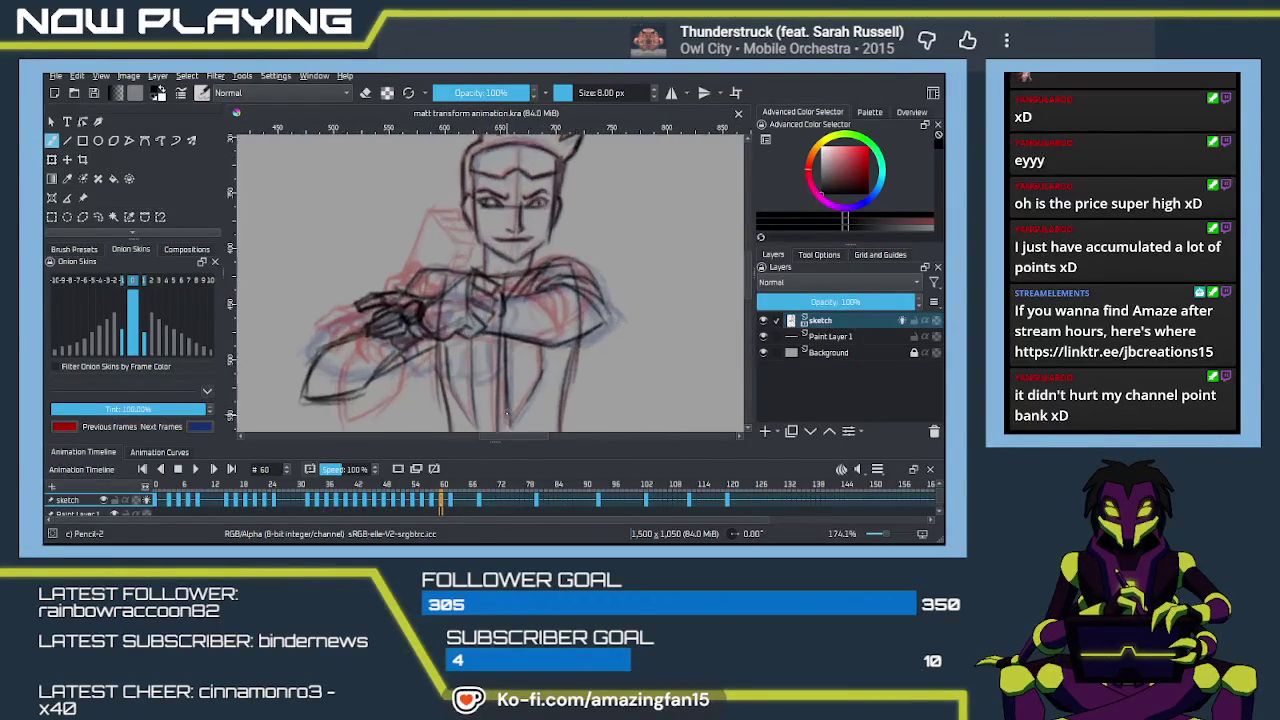
scroll(530, 370, "up", 1)
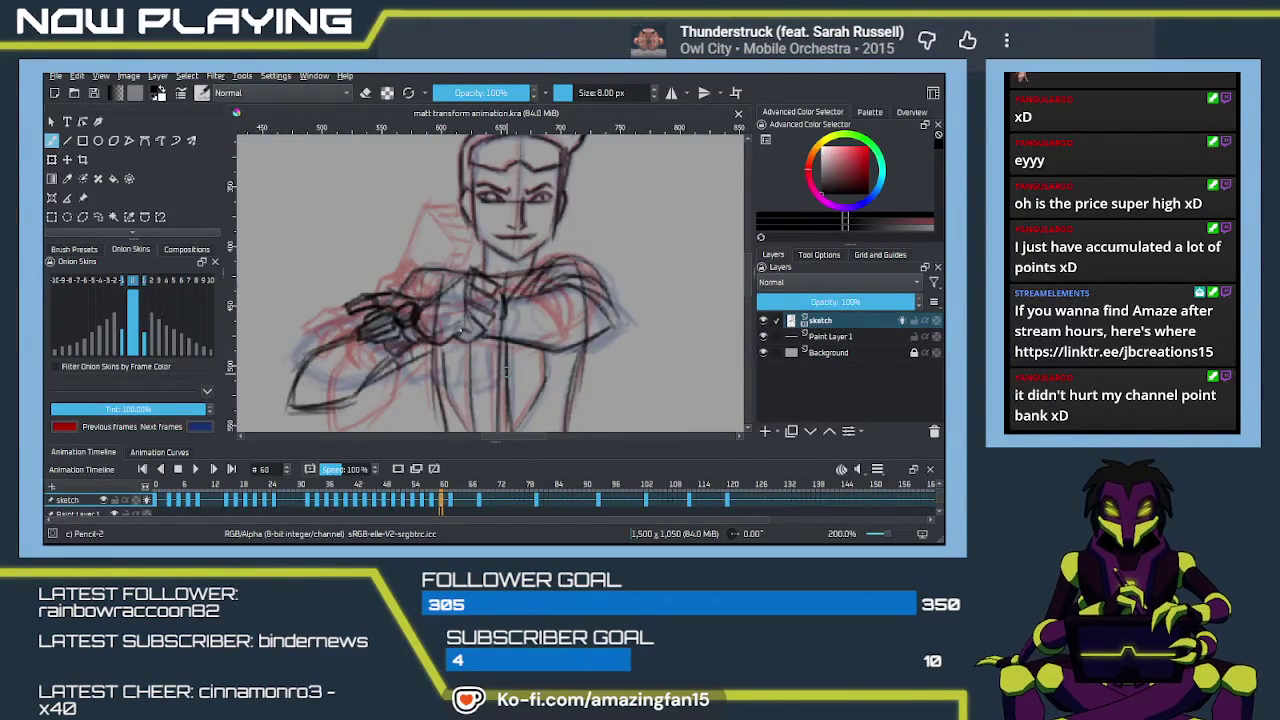
key("e")
mouse_move(437, 306)
left_mouse_down()
mouse_move(500, 325)
mouse_move(415, 315)
mouse_move(419, 326)
mouse_move(385, 305)
mouse_move(430, 327)
left_mouse_up()
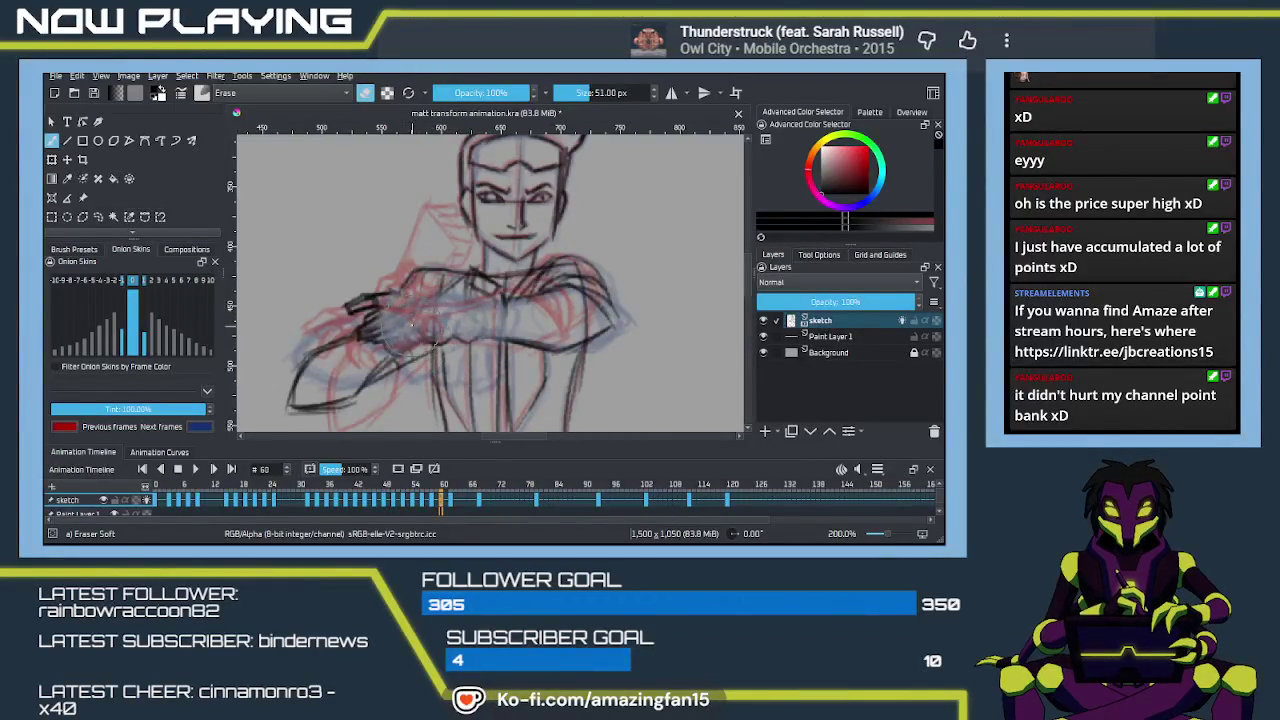
left_click_drag(440, 338, 481, 313)
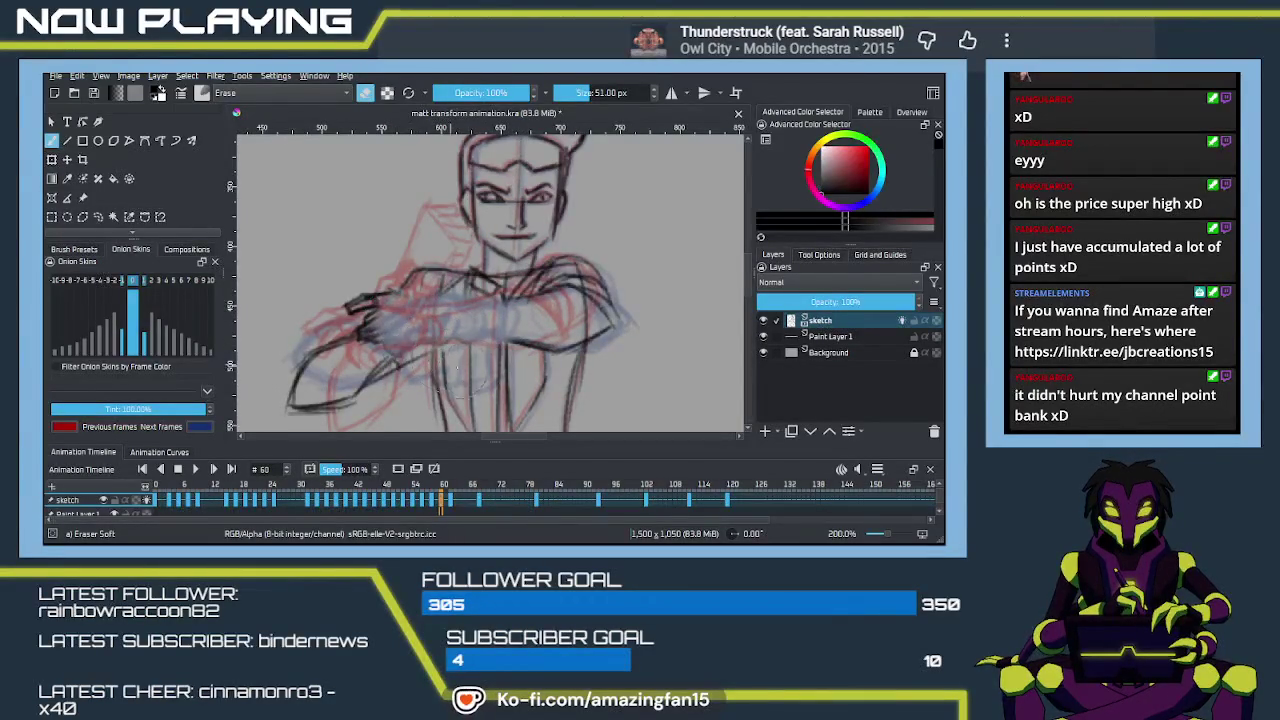
key("slash")
scroll(508, 360, "up", 1)
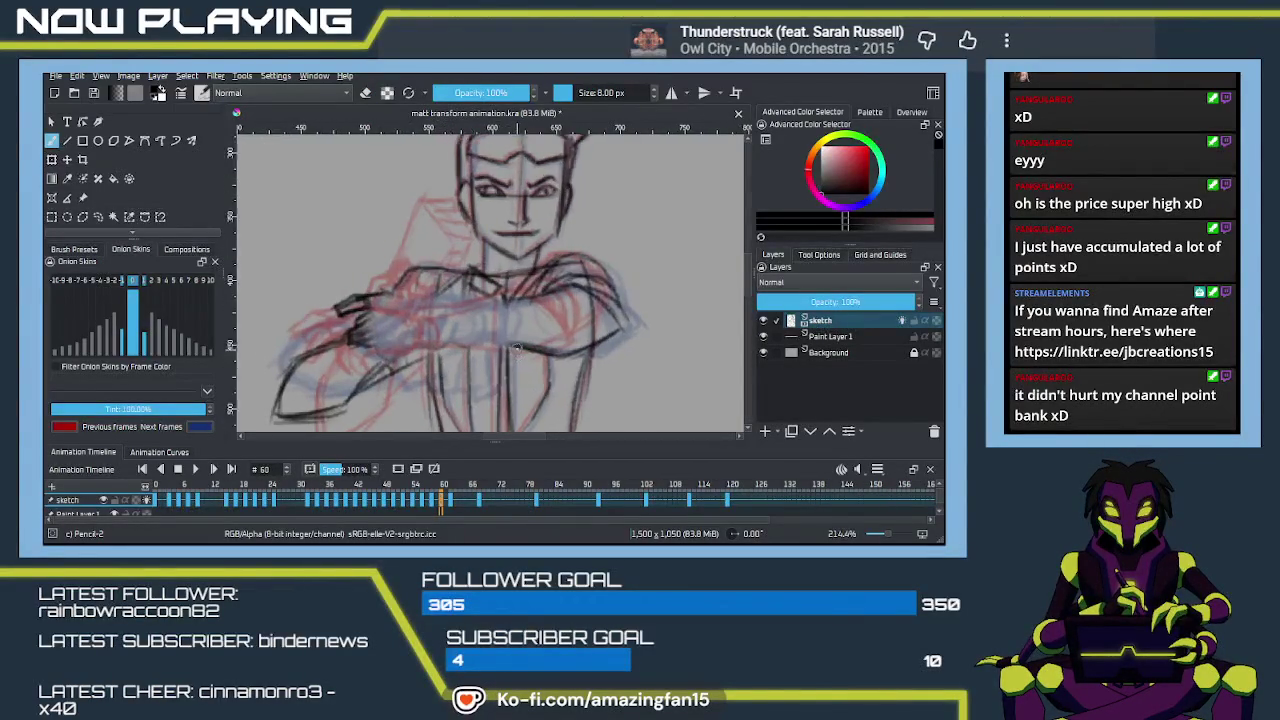
Step: Try and undo a chest line, then sketch the hand and forearm in the new pose
left_click_drag(565, 296, 455, 314)
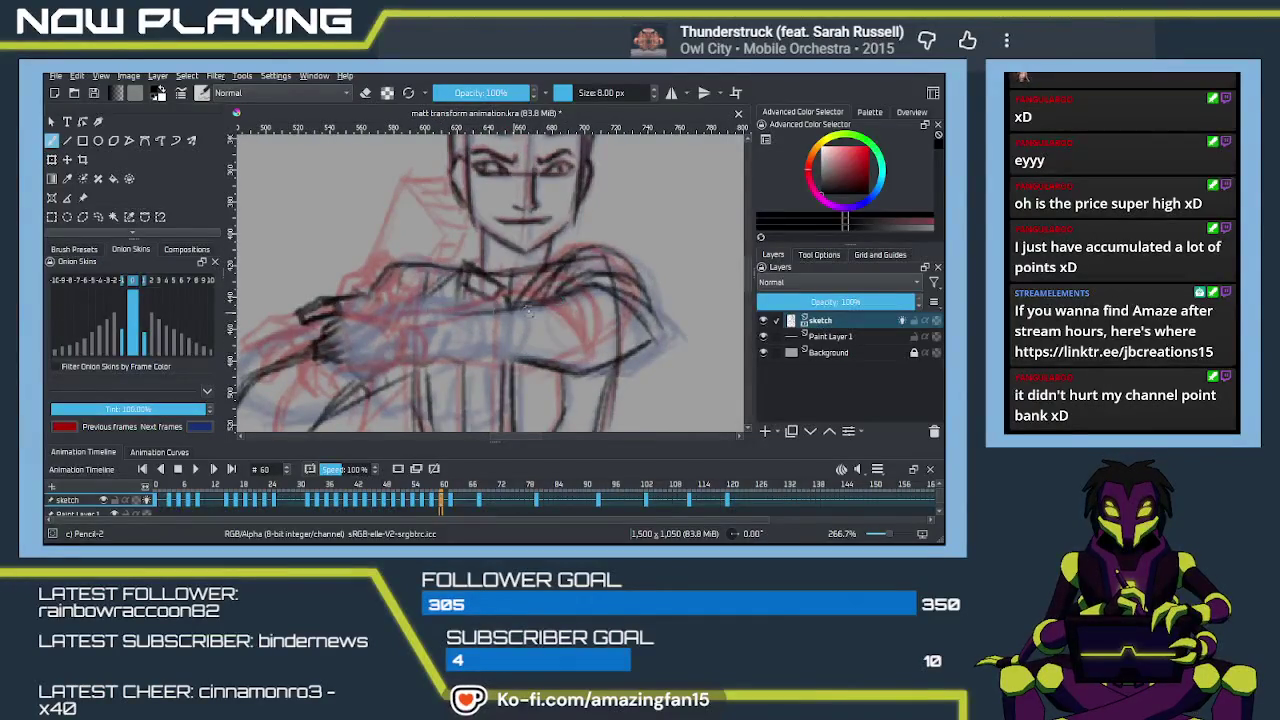
left_click_drag(557, 304, 470, 312)
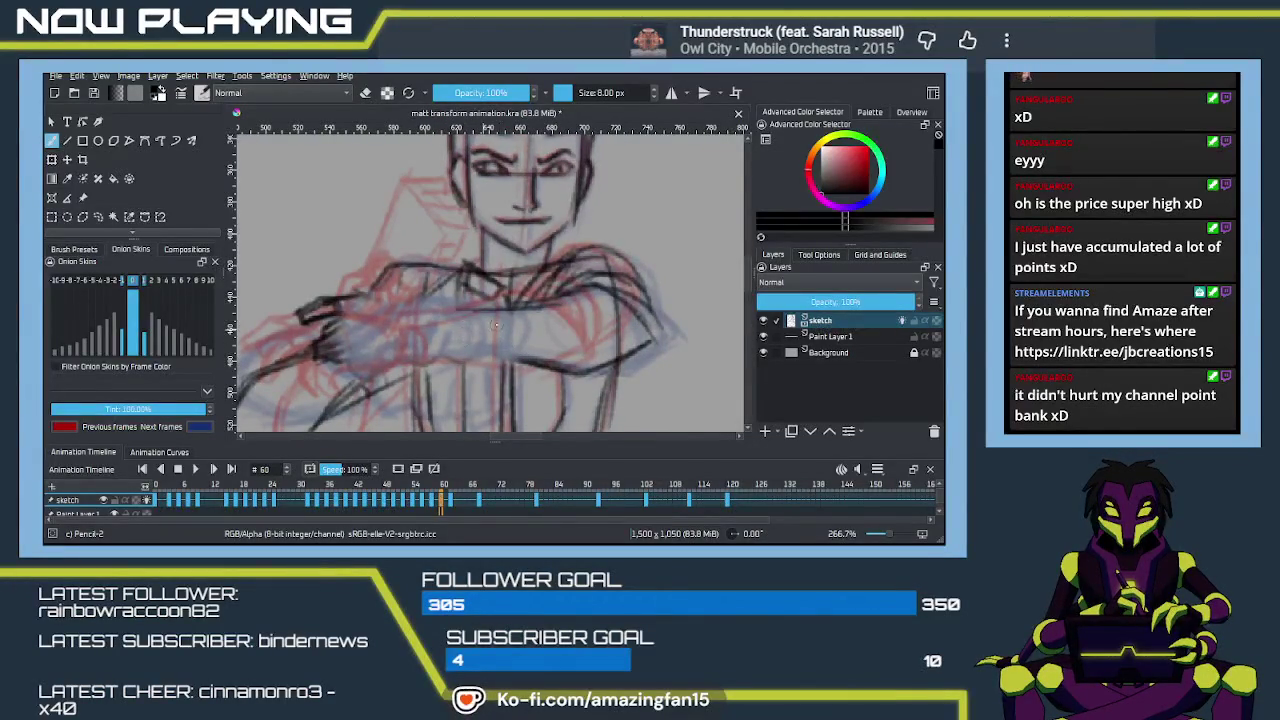
key("ctrl+z")
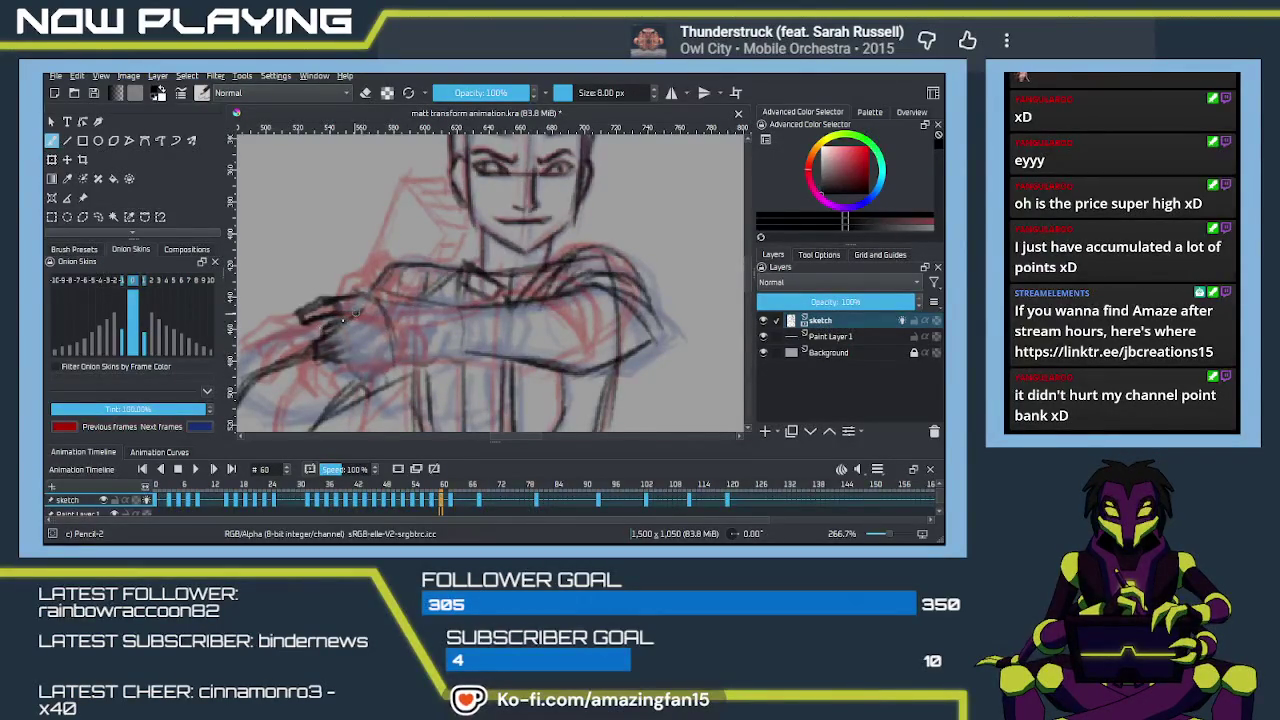
left_click_drag(357, 312, 319, 336)
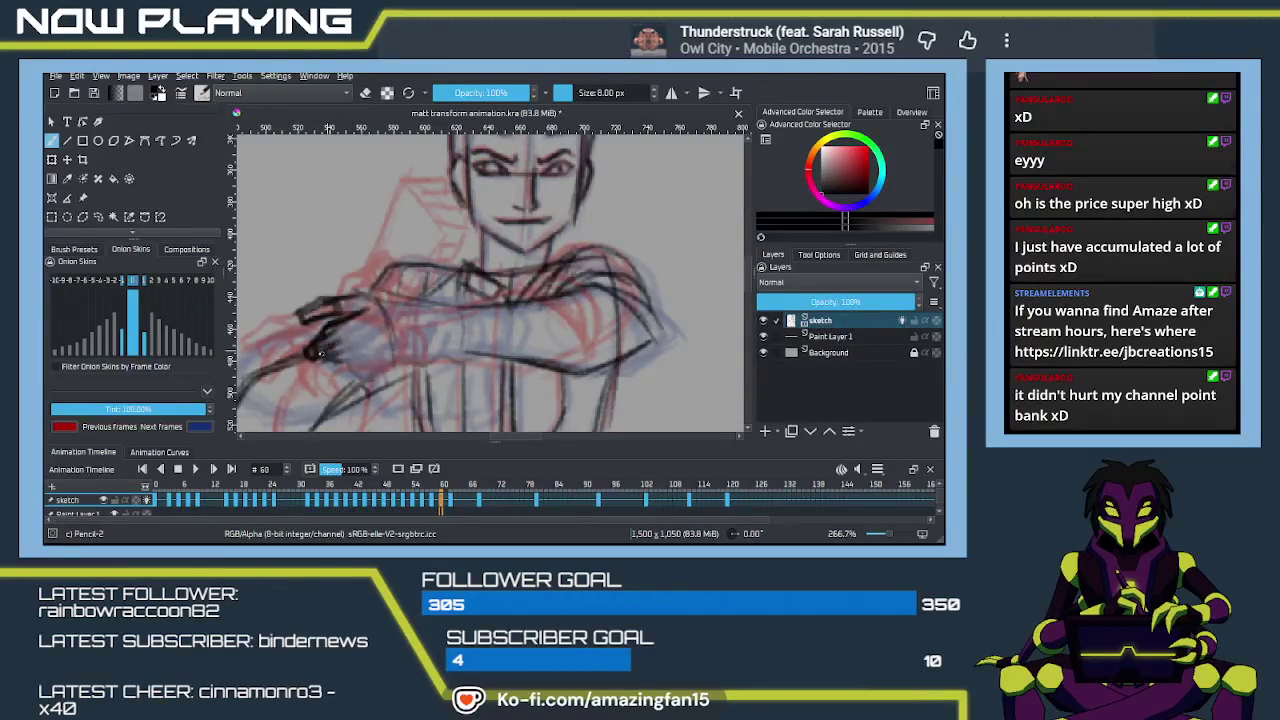
mouse_move(333, 343)
left_mouse_down()
mouse_move(383, 335)
mouse_move(402, 360)
left_mouse_up()
mouse_move(388, 314)
left_mouse_down()
mouse_move(404, 352)
mouse_move(424, 356)
left_mouse_up()
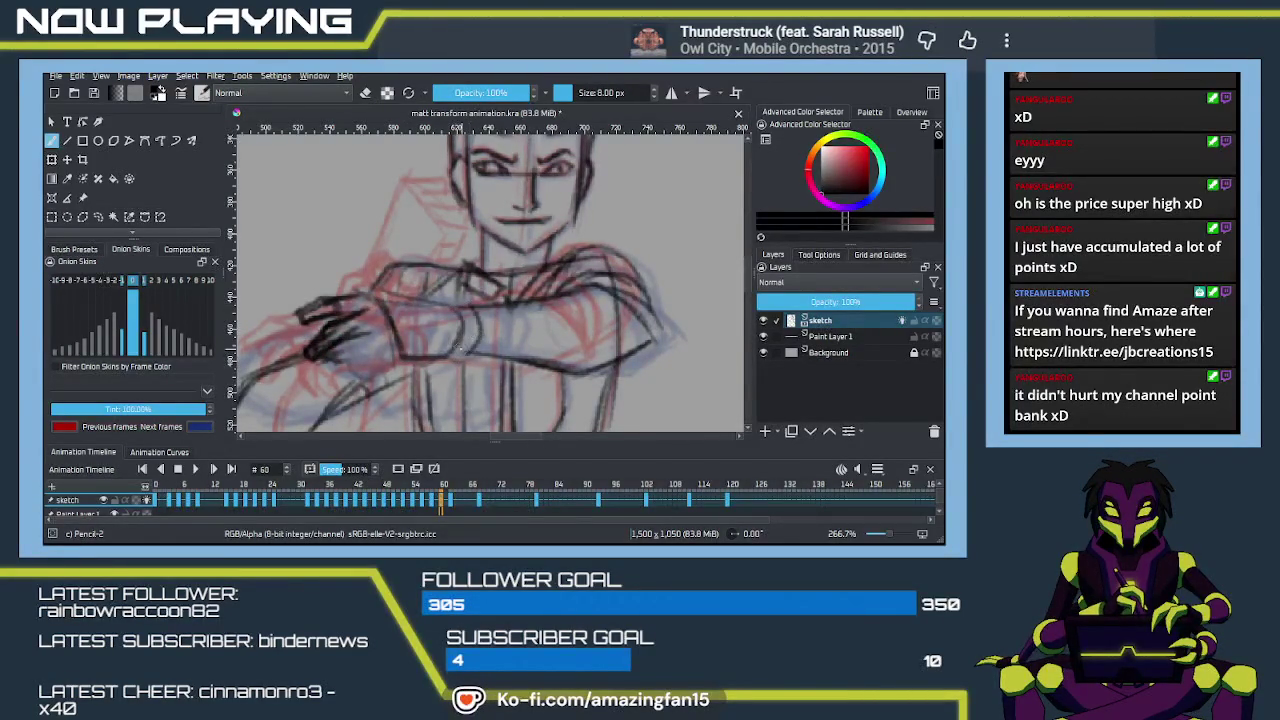
Step: Refine the hand outline and fingers, extend the upper arm right, and darken the hand lines
mouse_move(376, 324)
left_mouse_down()
mouse_move(356, 360)
mouse_move(378, 366)
left_mouse_up()
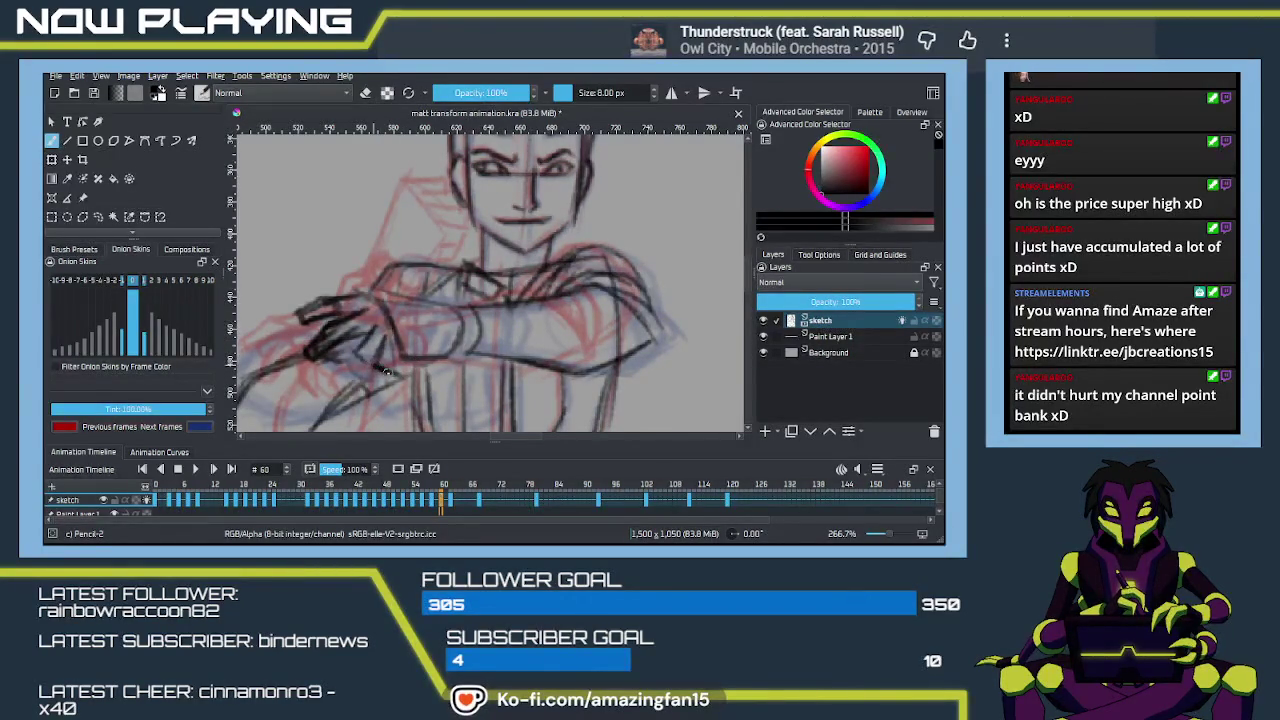
mouse_move(384, 366)
left_mouse_down()
mouse_move(416, 378)
mouse_move(396, 370)
left_mouse_up()
left_click_drag(420, 364, 404, 372)
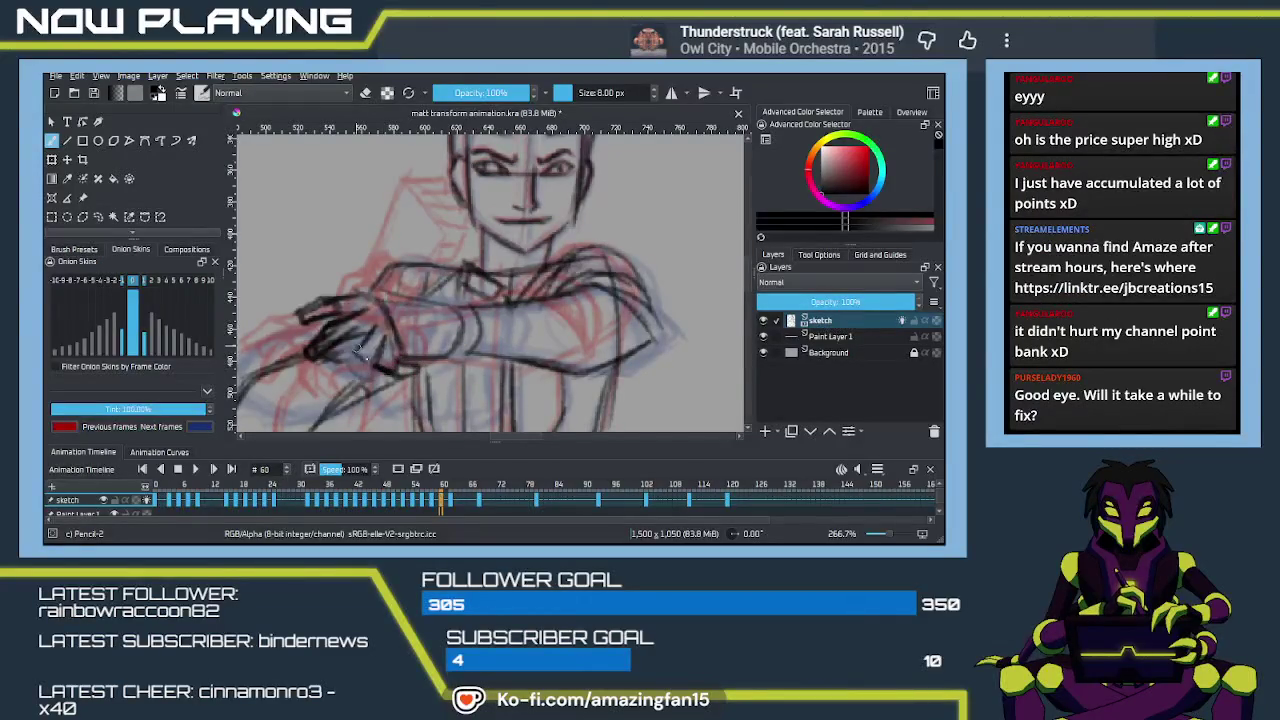
mouse_move(342, 312)
left_mouse_down()
mouse_move(314, 334)
mouse_move(382, 366)
left_mouse_up()
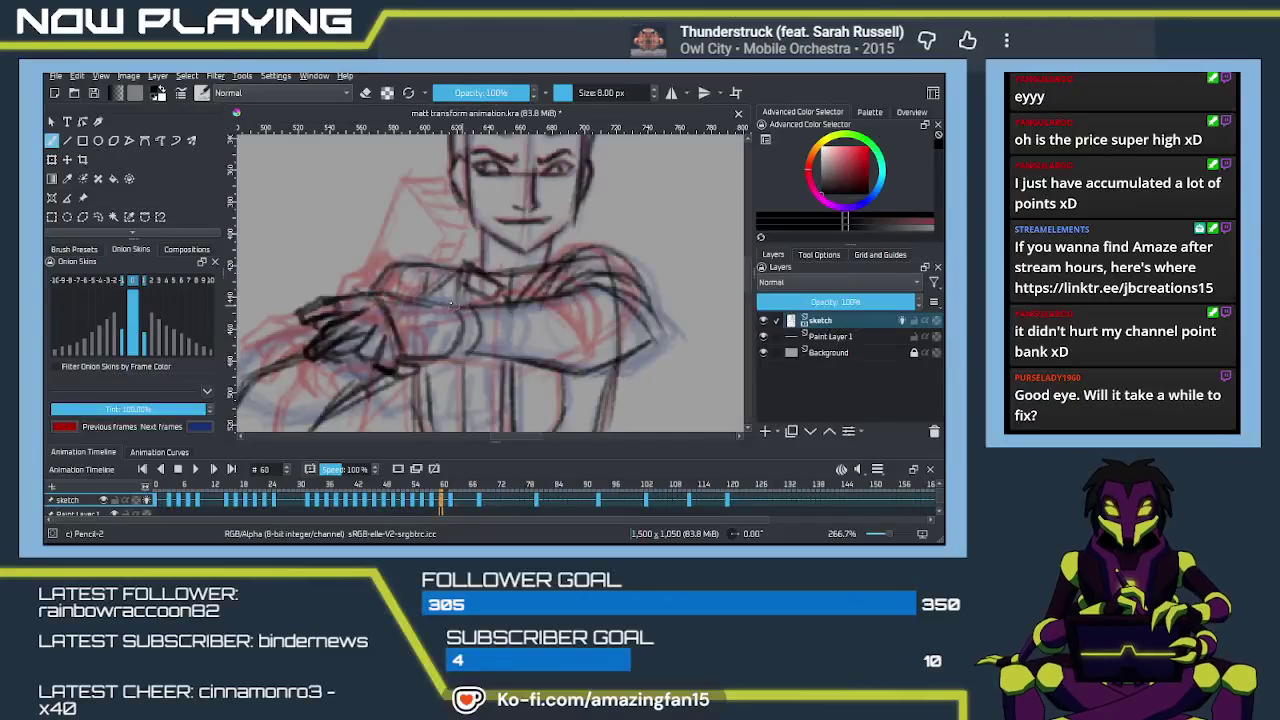
left_click_drag(374, 293, 446, 304)
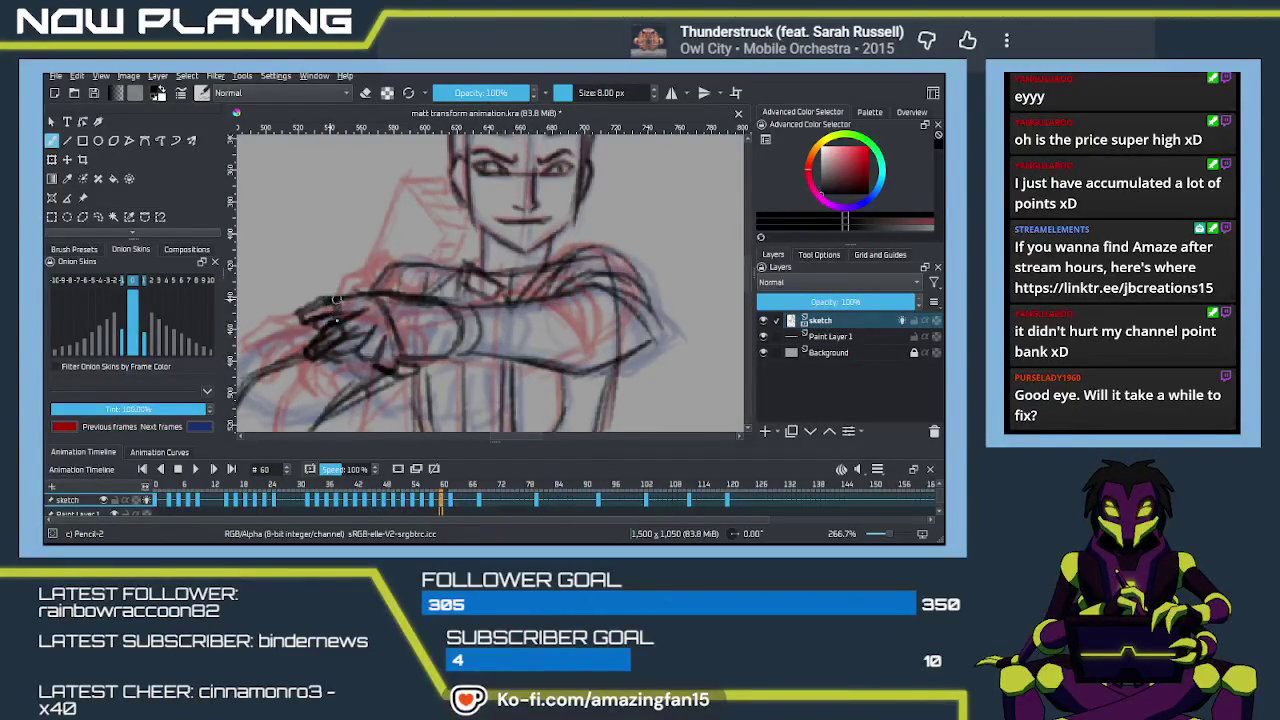
mouse_move(339, 333)
left_mouse_down()
mouse_move(298, 312)
mouse_move(341, 357)
left_mouse_up()
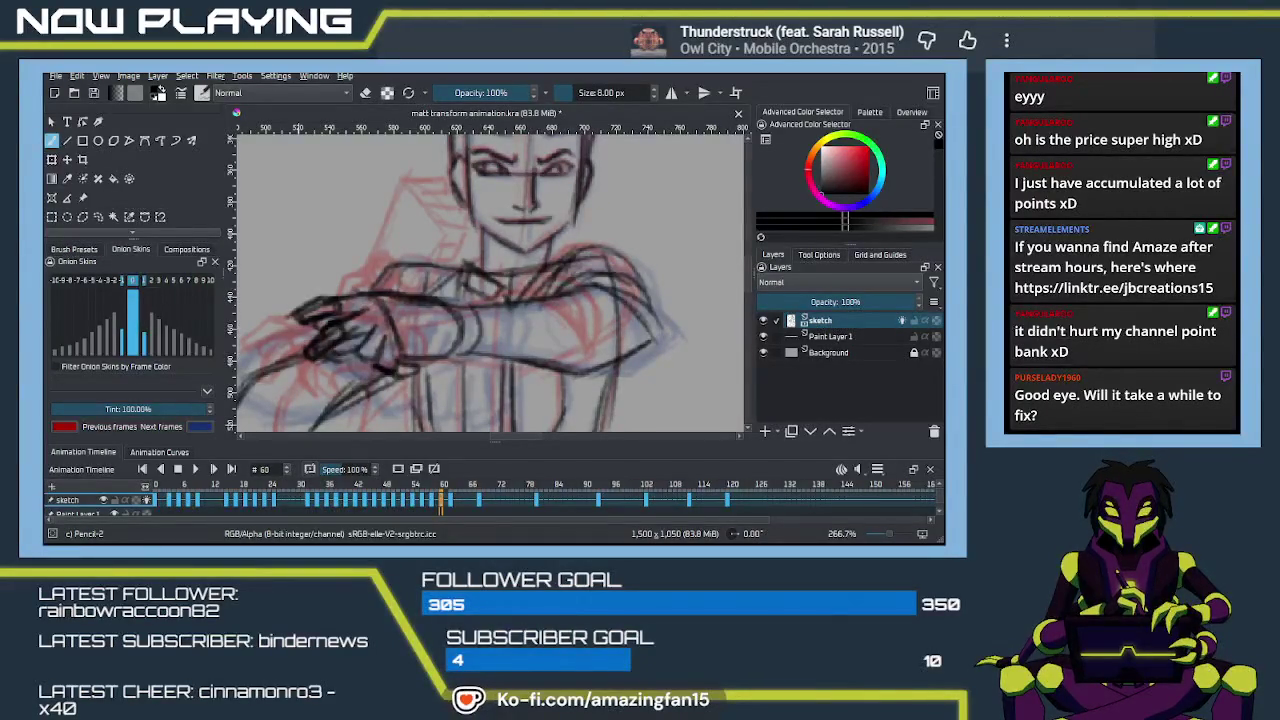
key("space")
key("space")
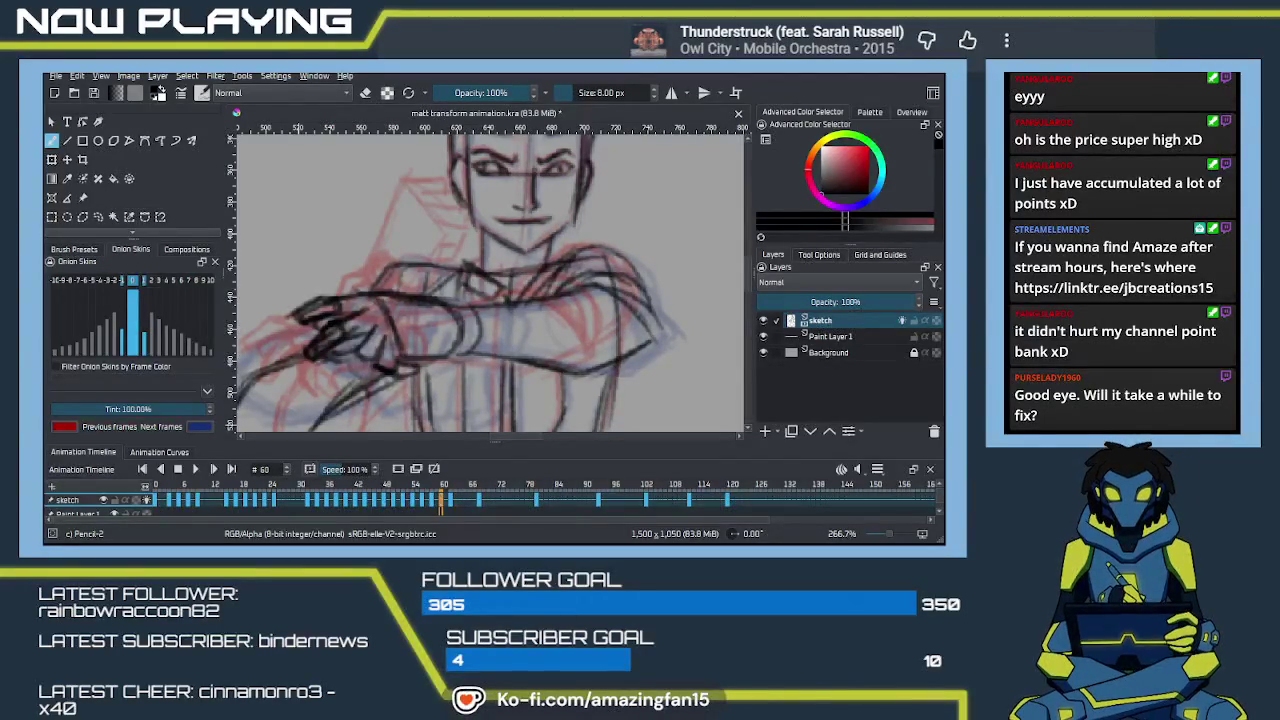
Step: Pan to the hand, toggle the pencil to eraser mode, and zoom out to recenter the whole character
left_click(339, 508)
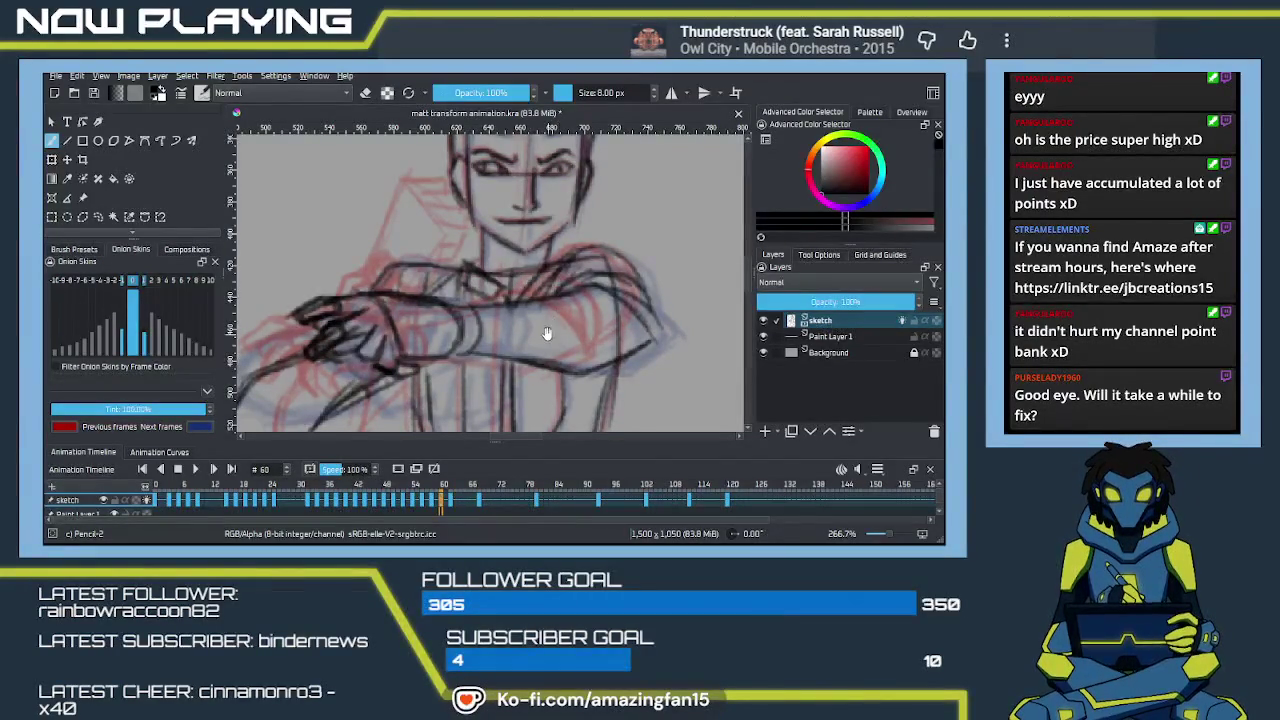
left_click_drag(381, 328, 491, 343)
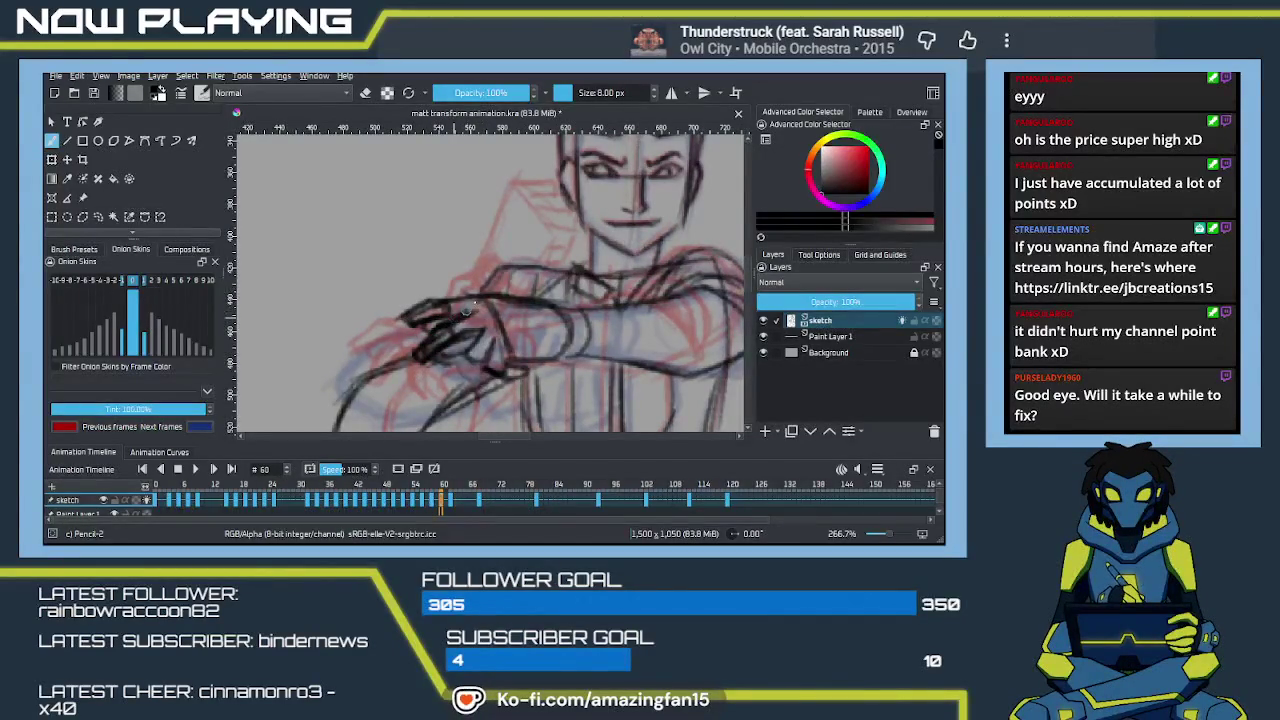
key("e")
scroll(466, 424, "down", 1)
scroll(475, 418, "down", 1)
scroll(485, 410, "down", 1)
scroll(495, 403, "down", 1)
scroll(495, 403, "down", 1)
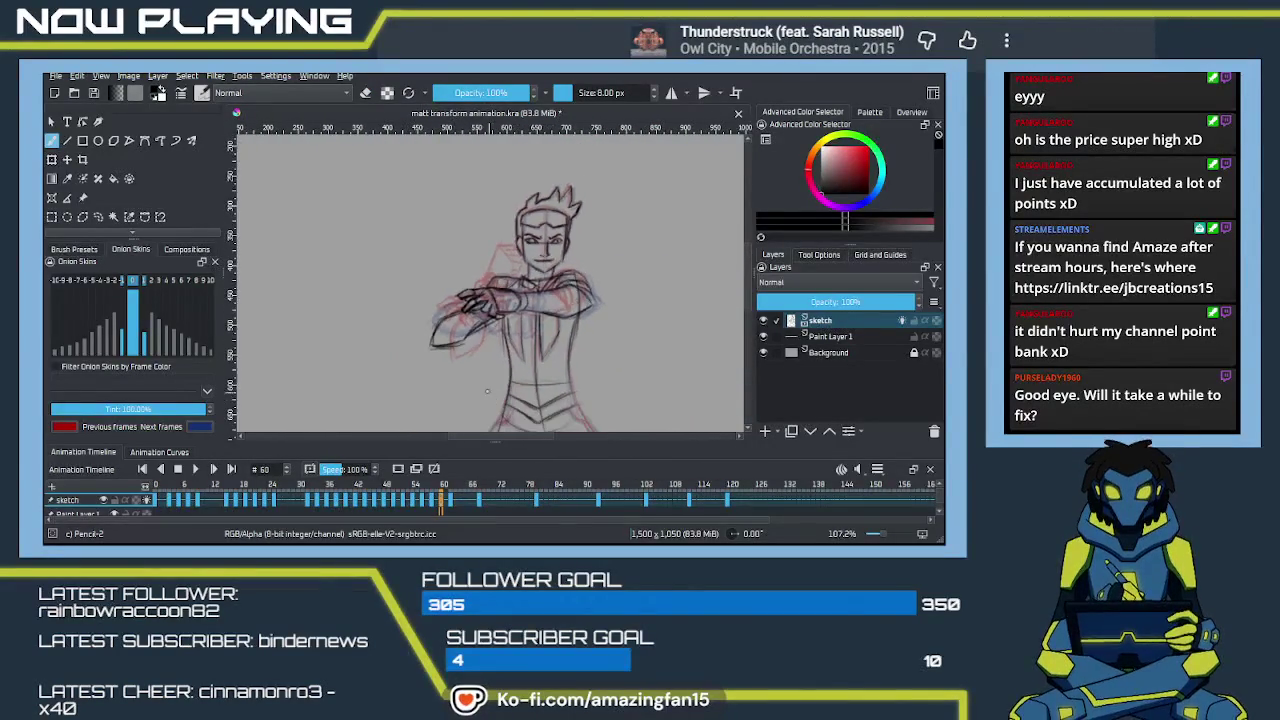
left_click_drag(540, 367, 515, 367)
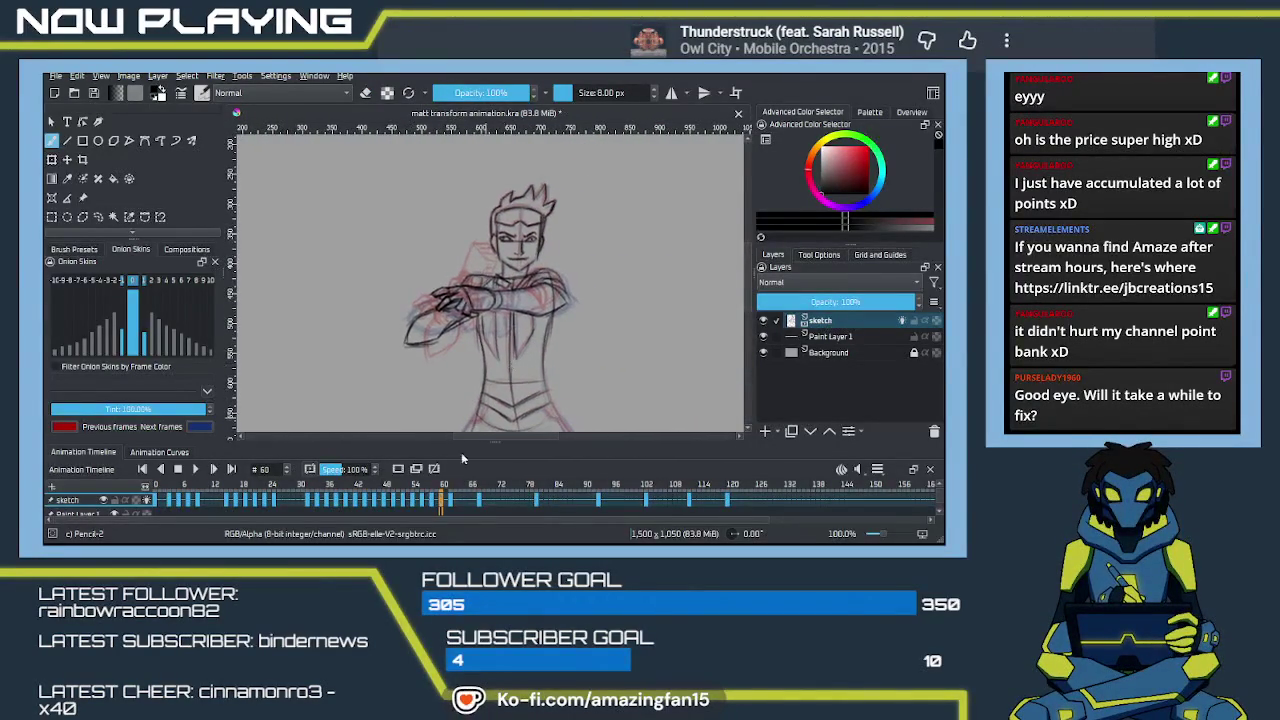
Step: Play back frames 29–65 and stop playback
left_click(471, 503)
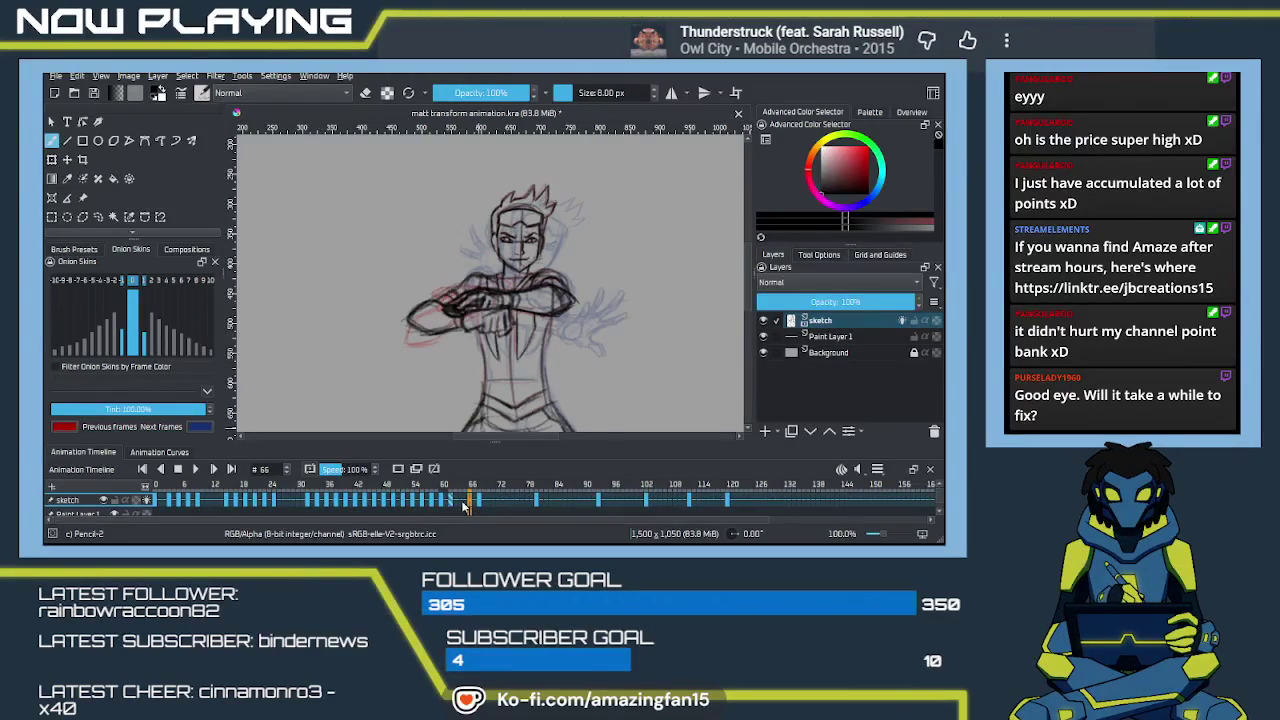
left_click(293, 503, "shift")
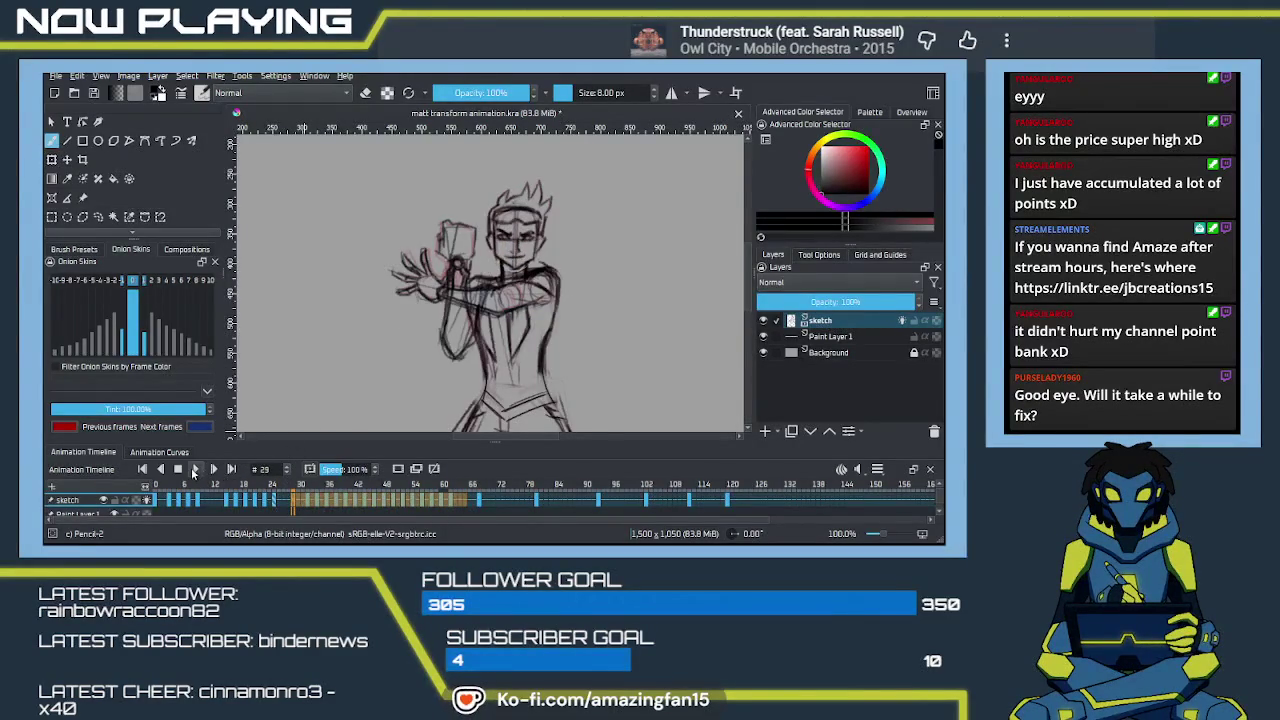
left_click(196, 469)
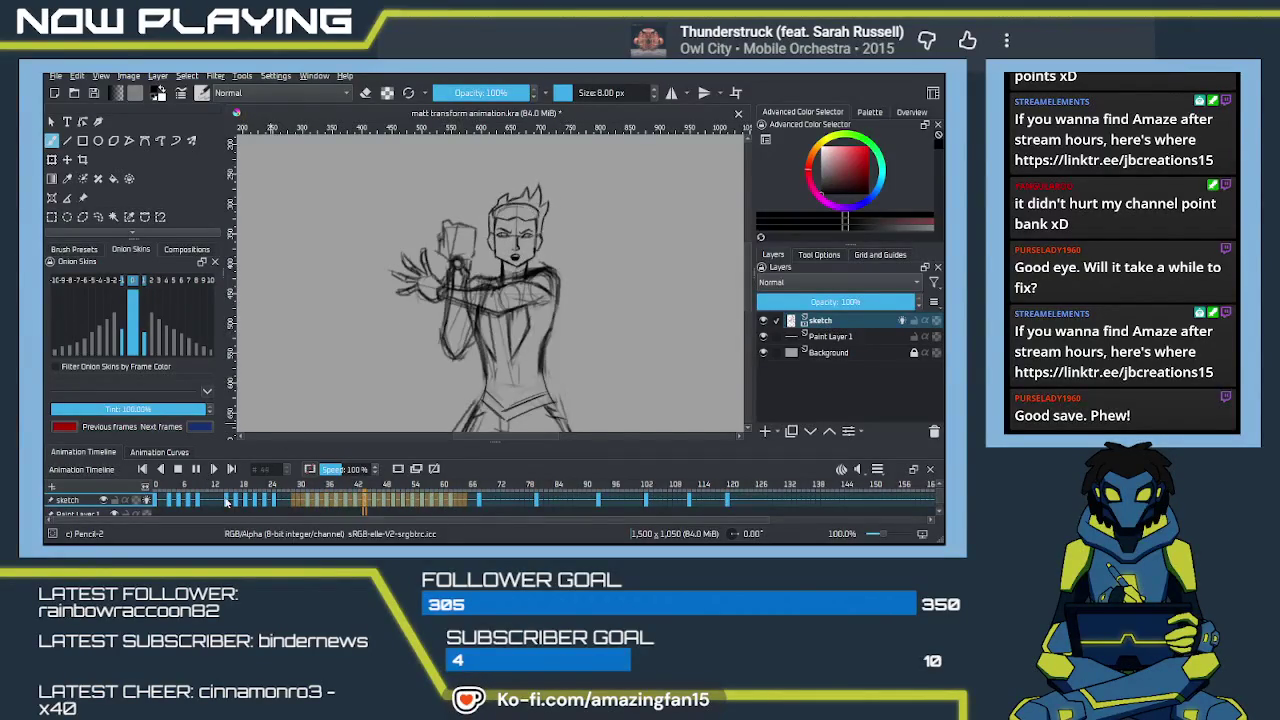
left_click(178, 468)
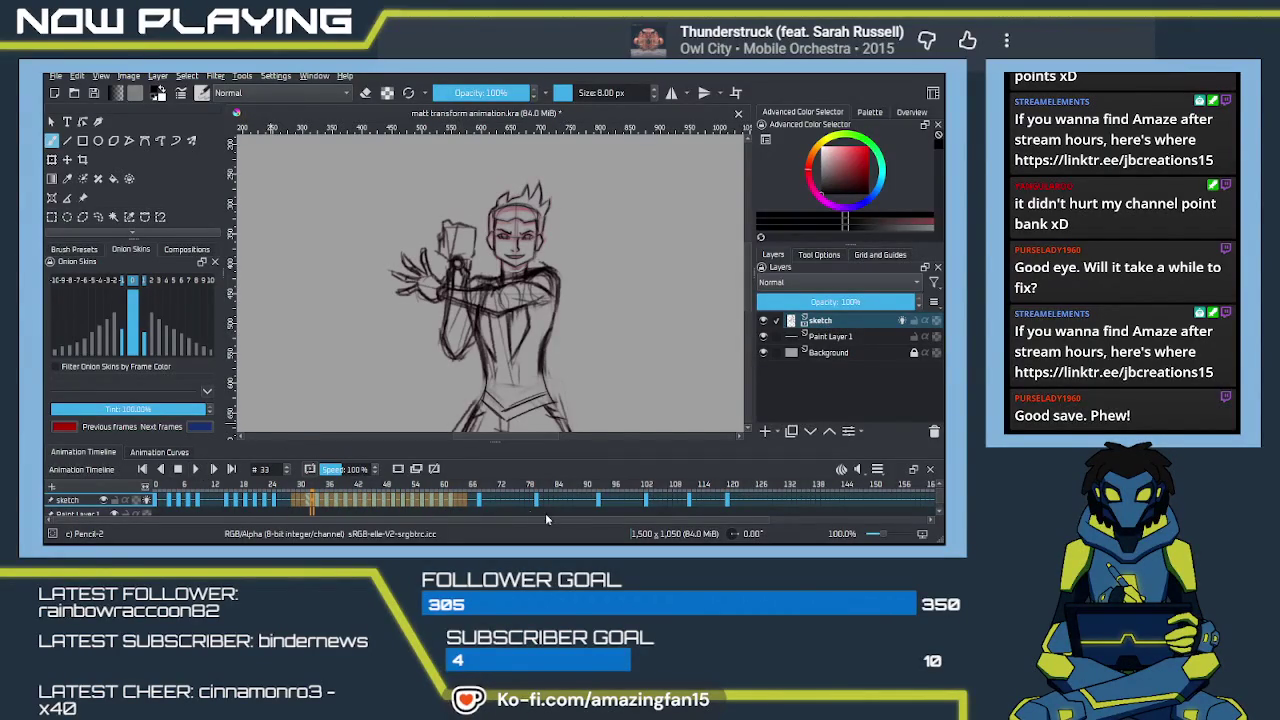
Step: Play back frames 0–66, stop, and go to frame 51 to examine its pose
left_click(471, 500)
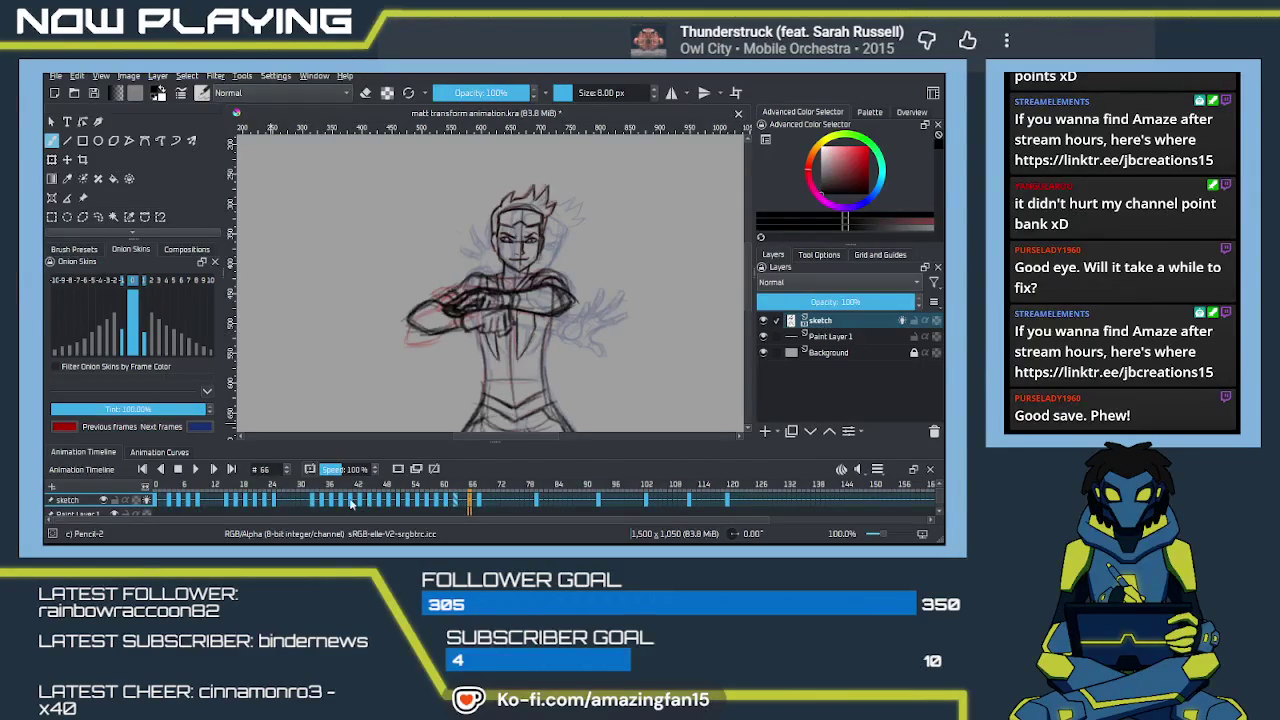
left_click(154, 500, "shift")
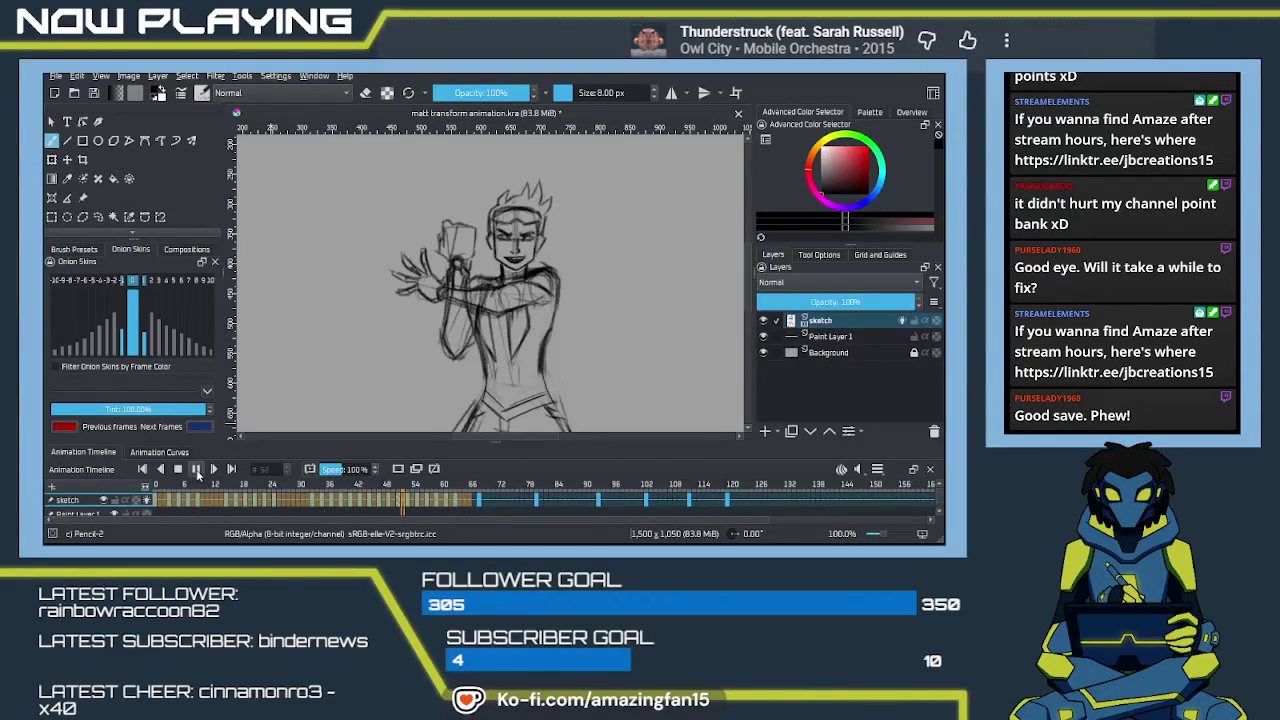
left_click(197, 469)
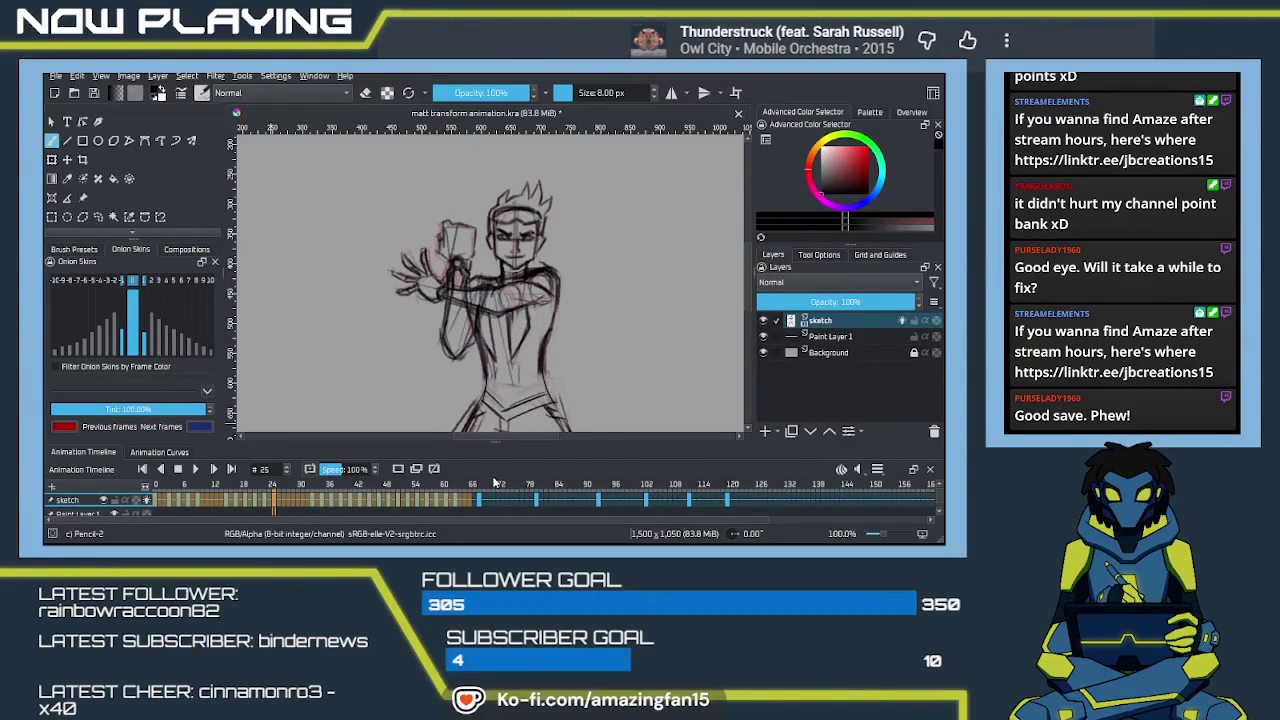
left_click(397, 500)
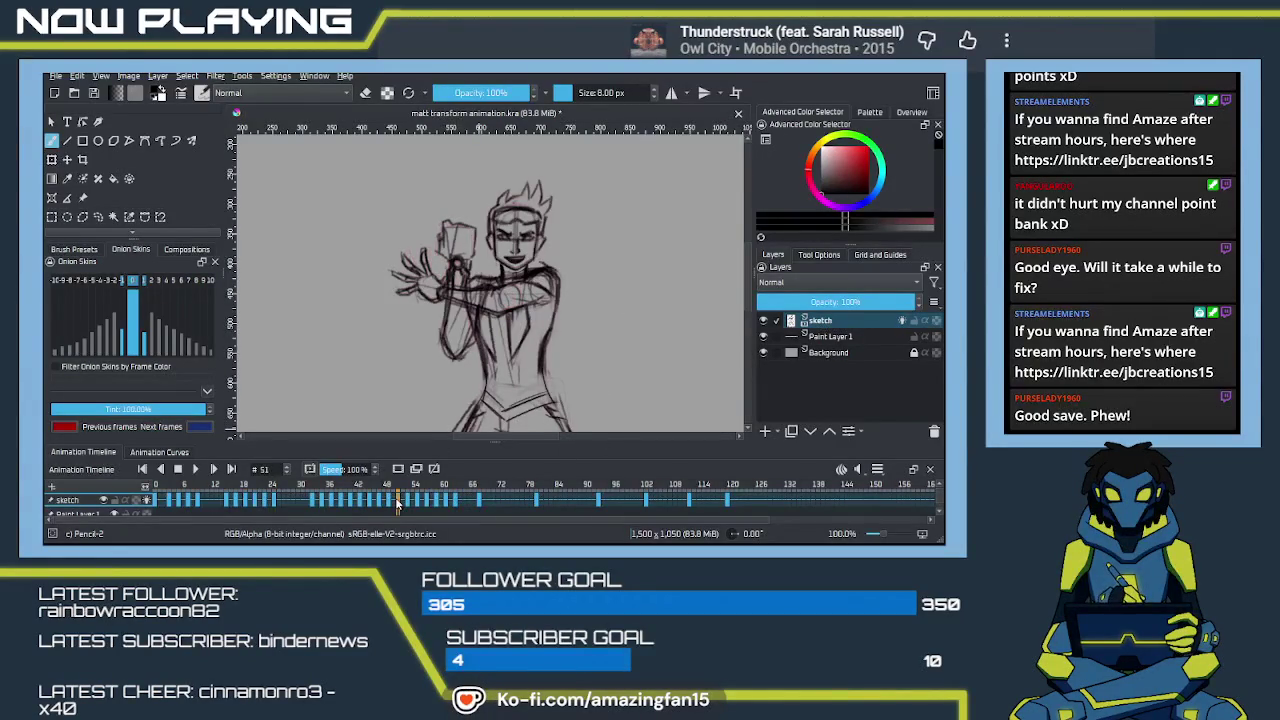
scroll(540, 311, "down", 2)
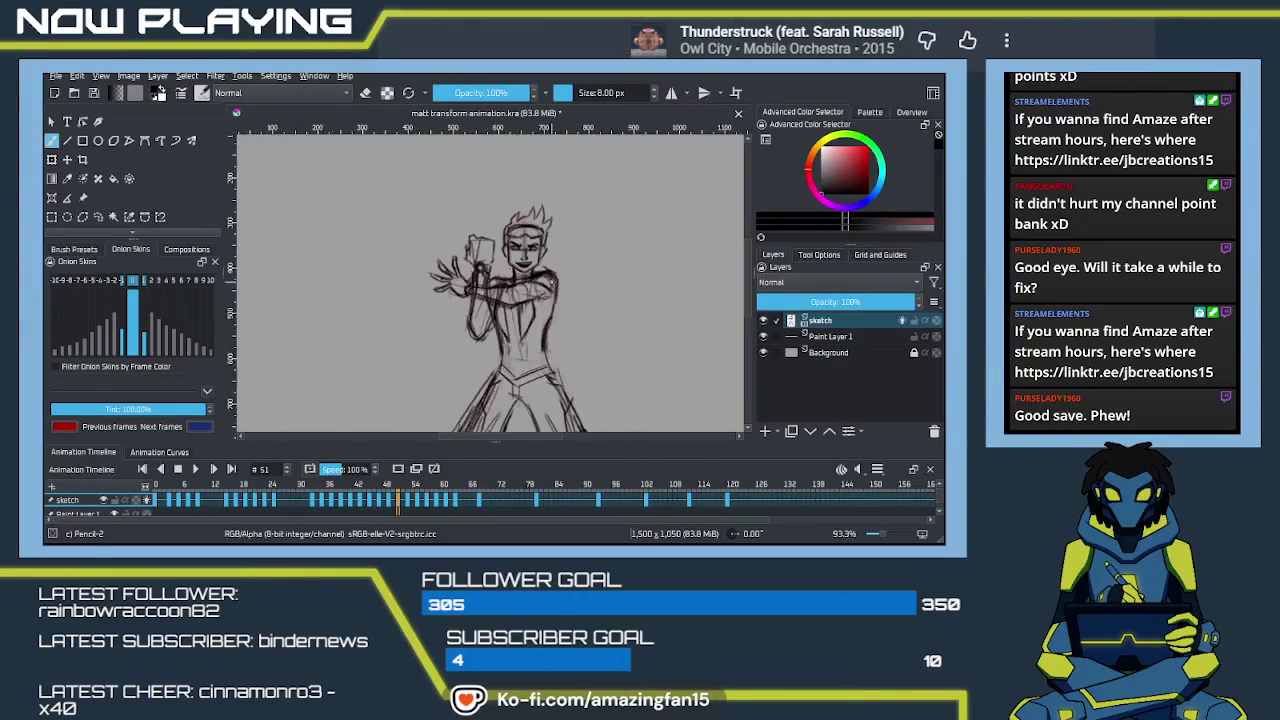
Step: View frame 80, then play the animation from frame 0 and stop at frame 121
scroll(542, 312, "down", 2)
scroll(546, 314, "down", 1)
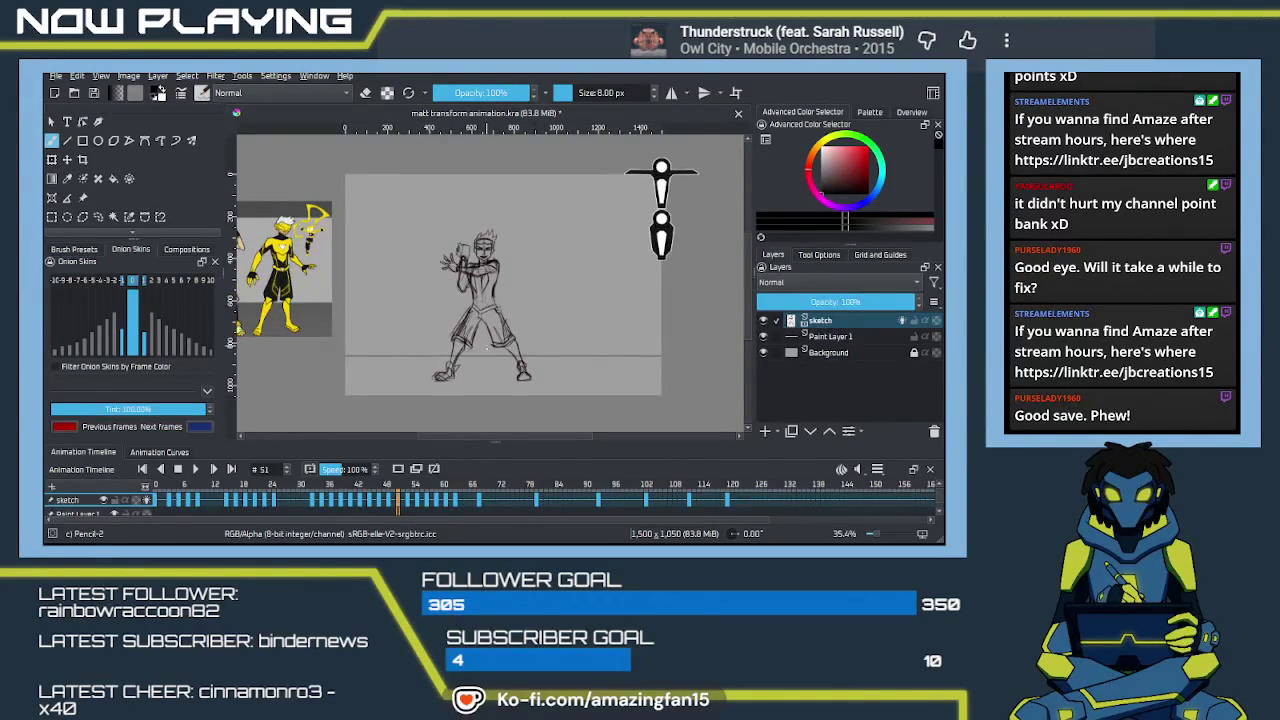
left_click(536, 502)
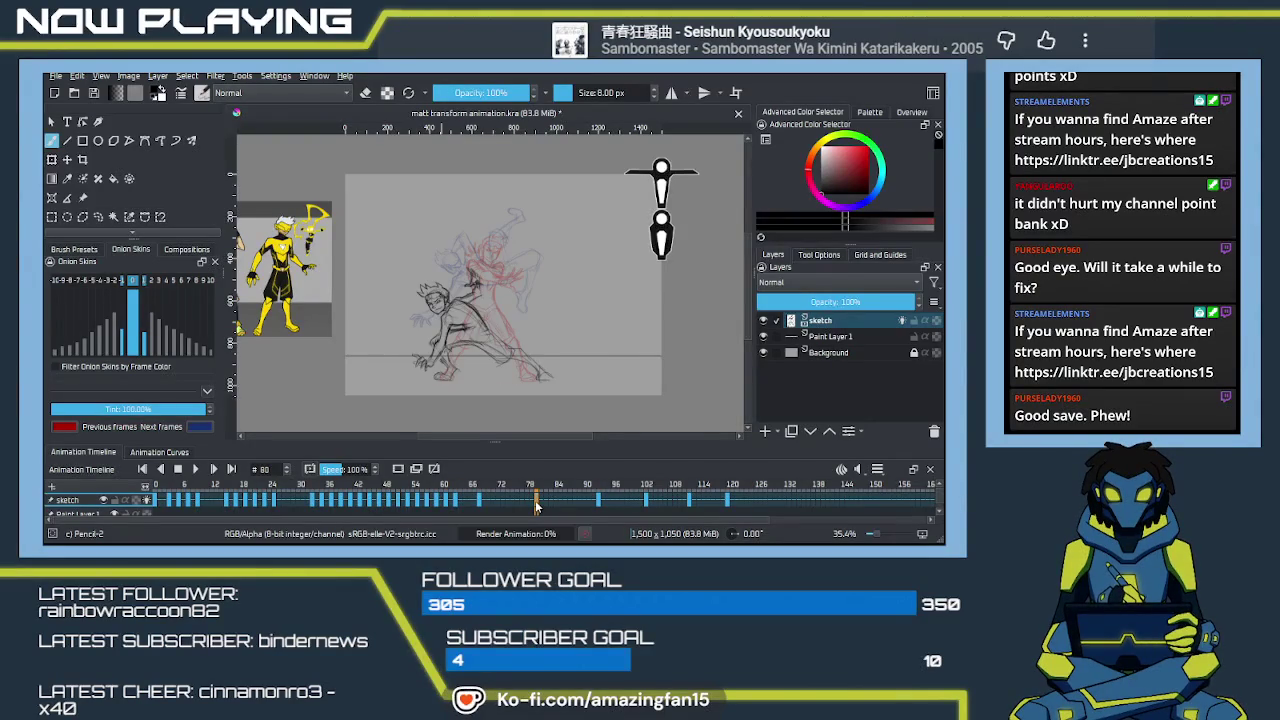
left_click(727, 507, "shift")
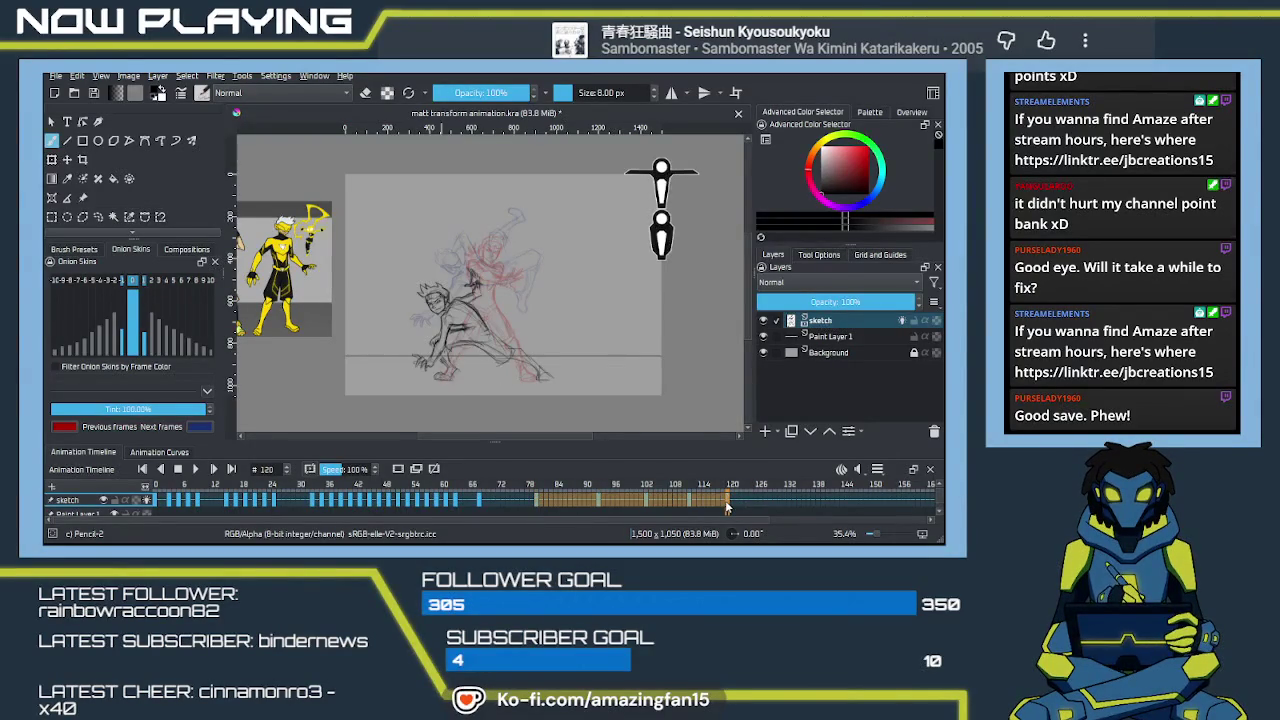
left_click(503, 503)
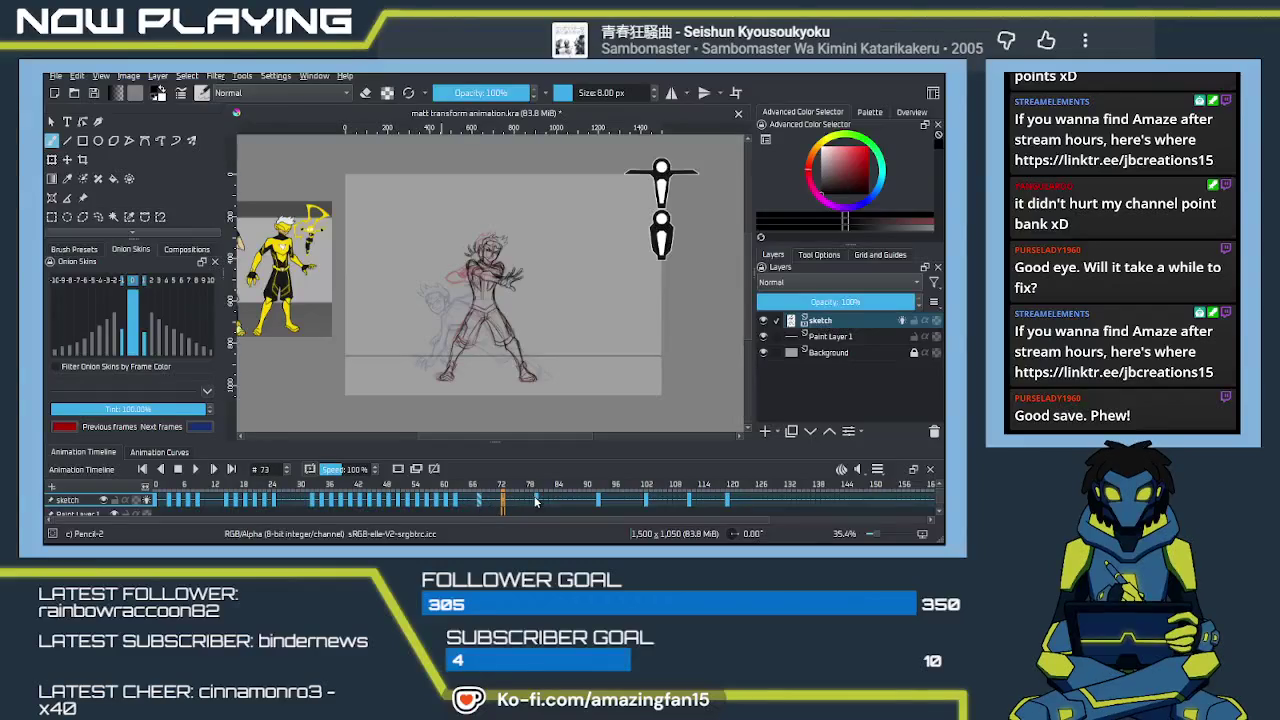
left_click(155, 502)
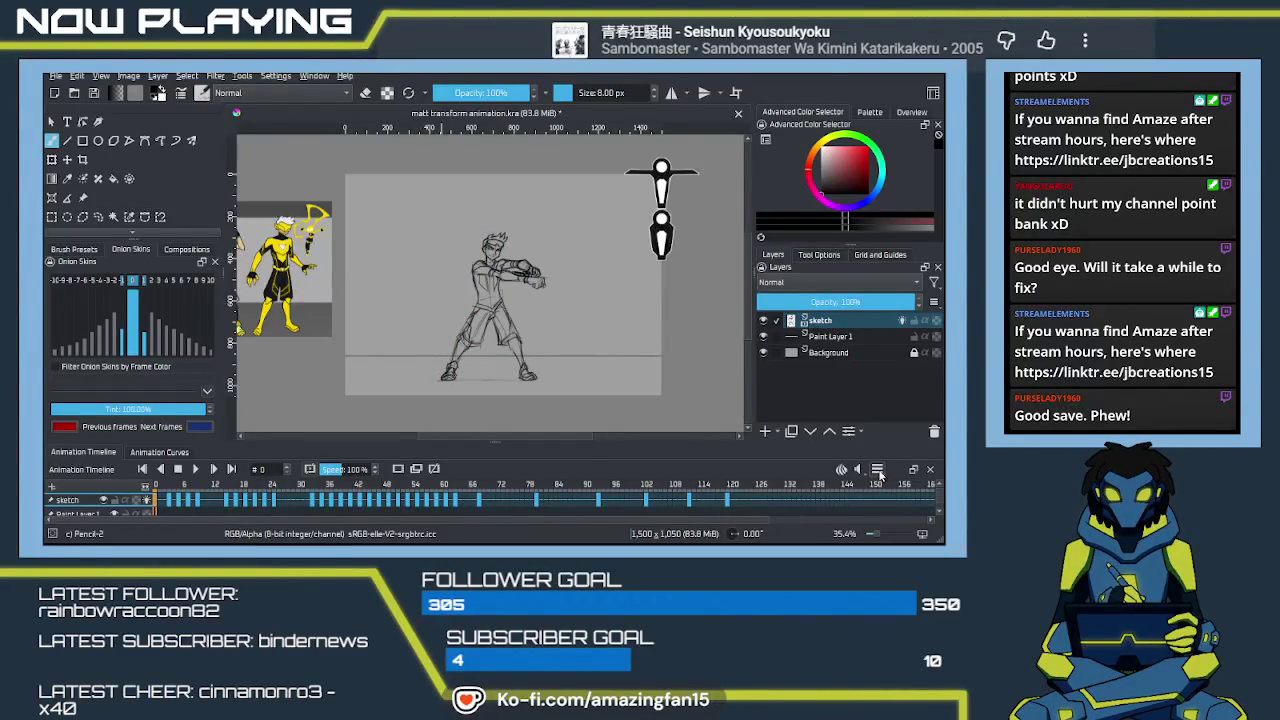
left_click(911, 510)
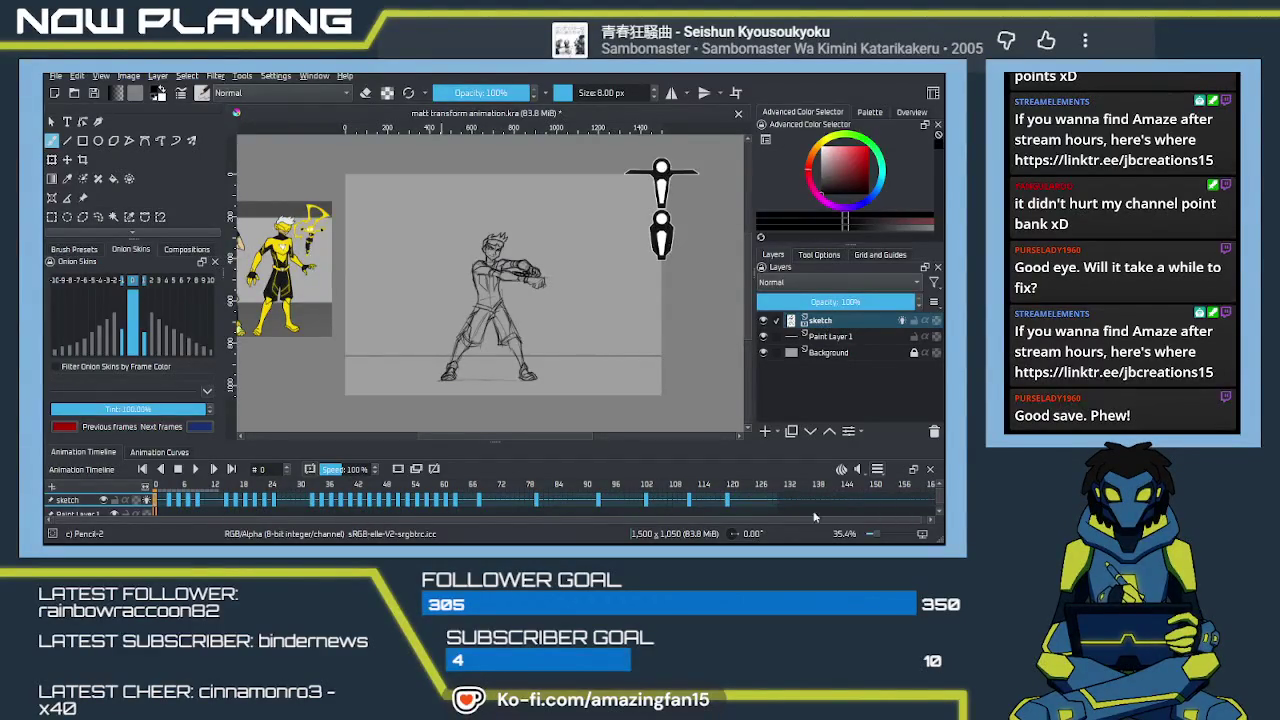
left_click(197, 474)
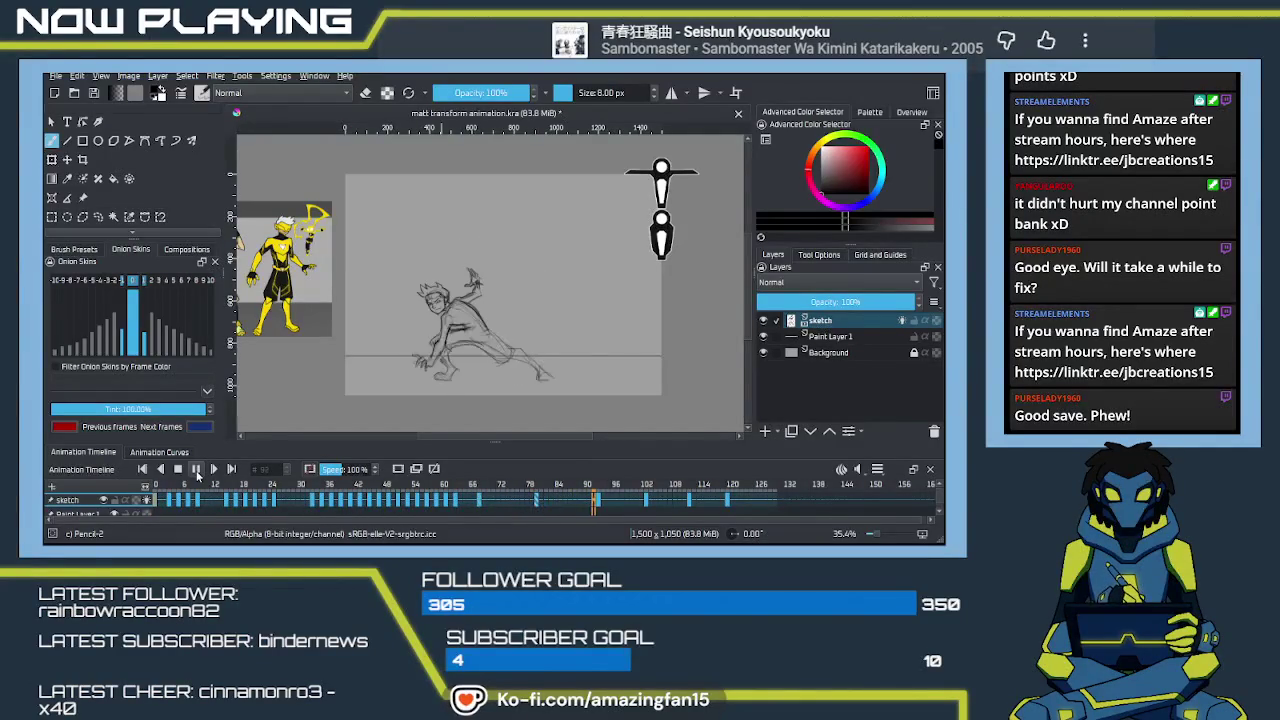
left_click(197, 474)
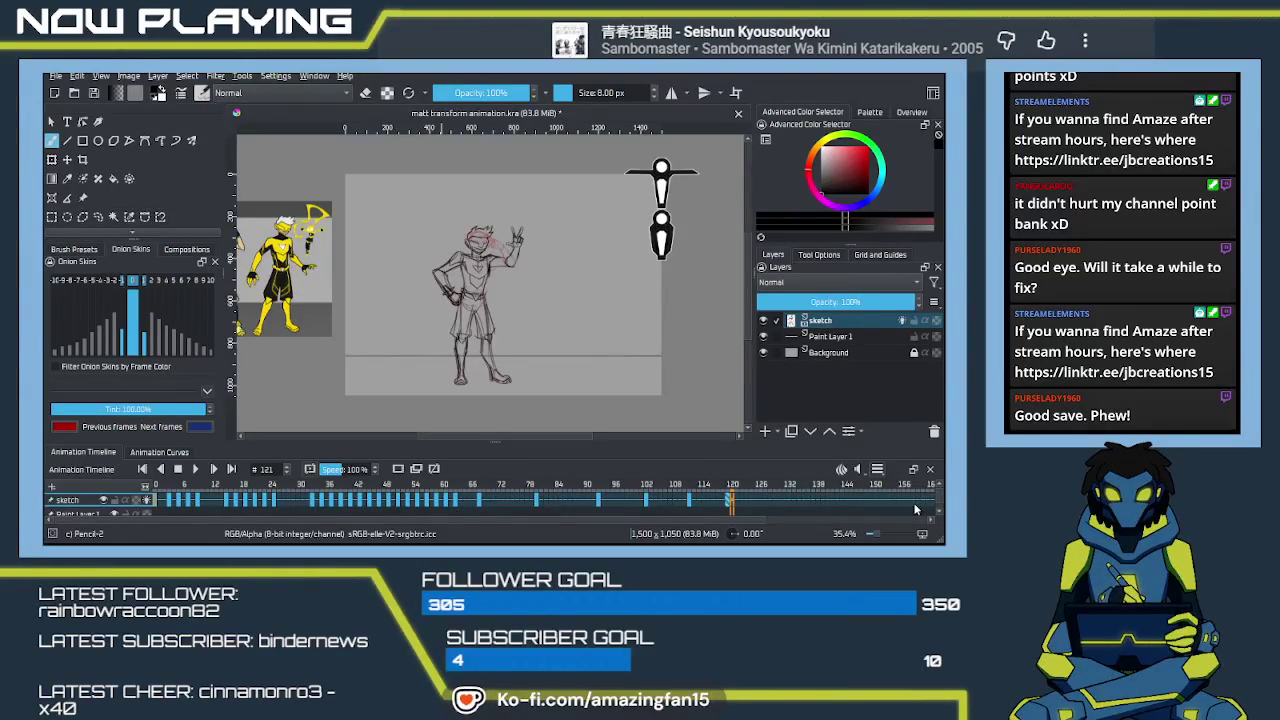
Step: Select the keyframes from frame 80 through 120 and drag them to start at frame 84
left_click(478, 503)
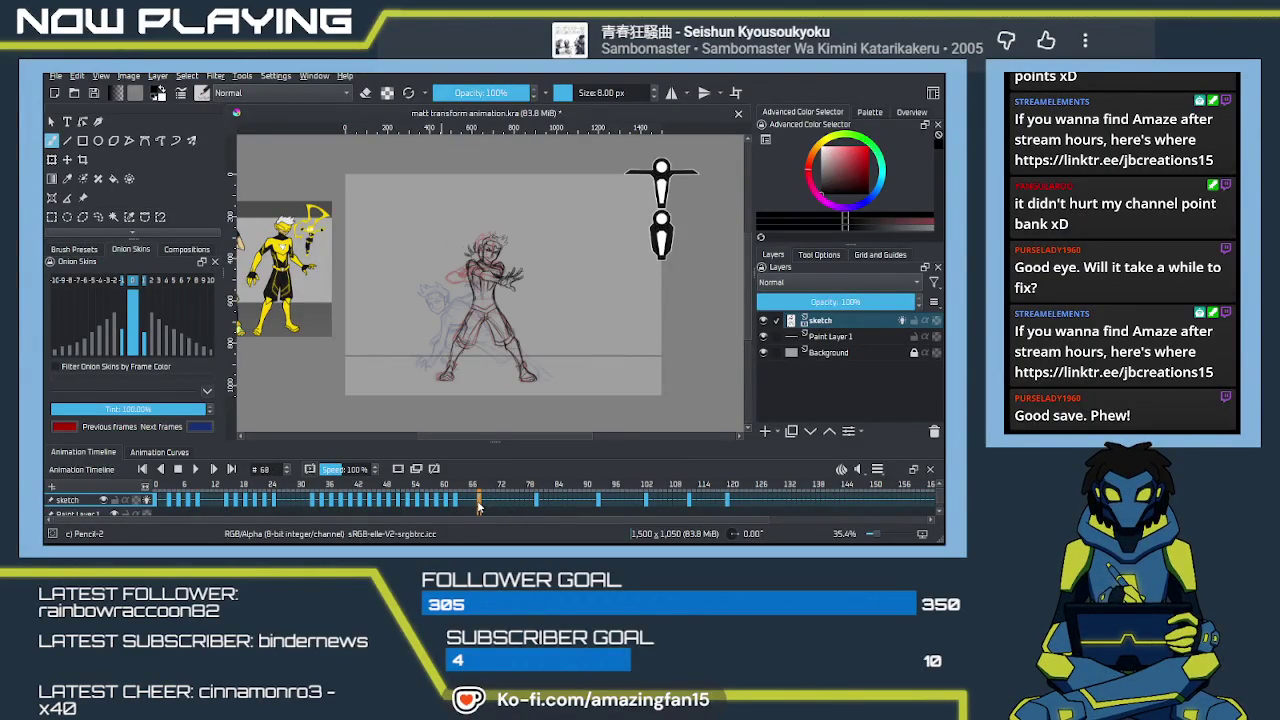
left_click(537, 503)
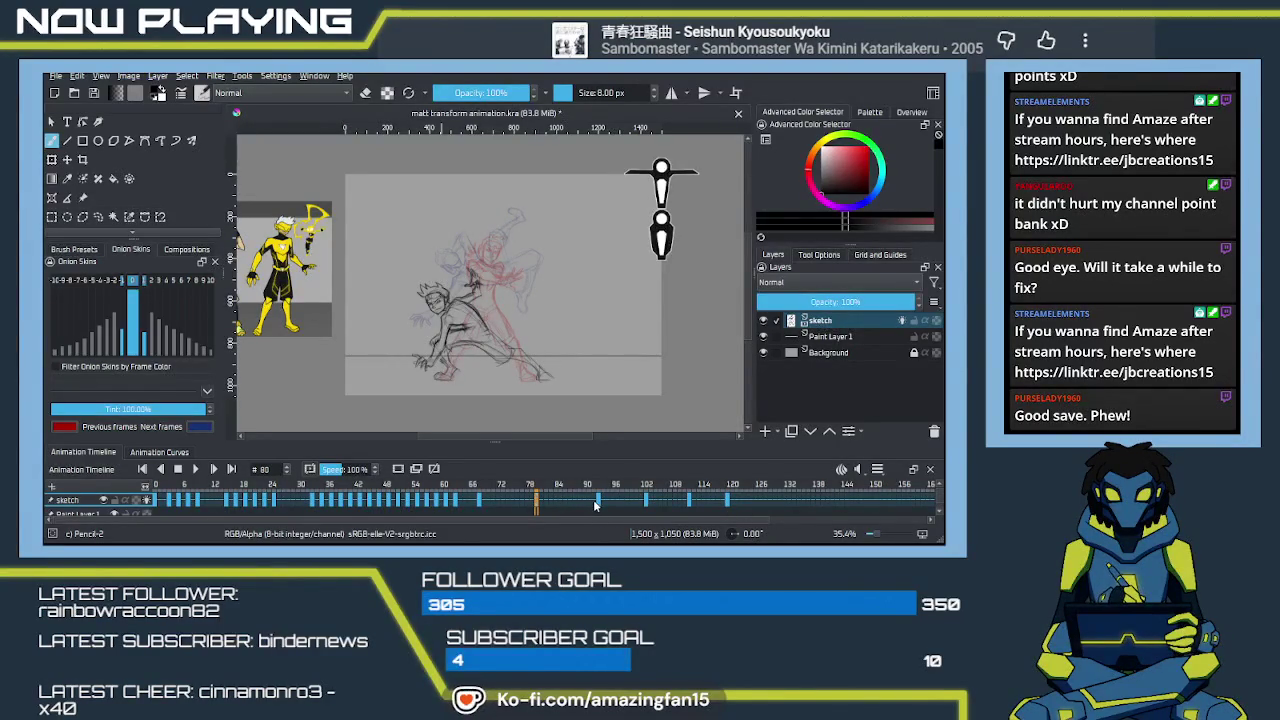
left_click(598, 503, "shift")
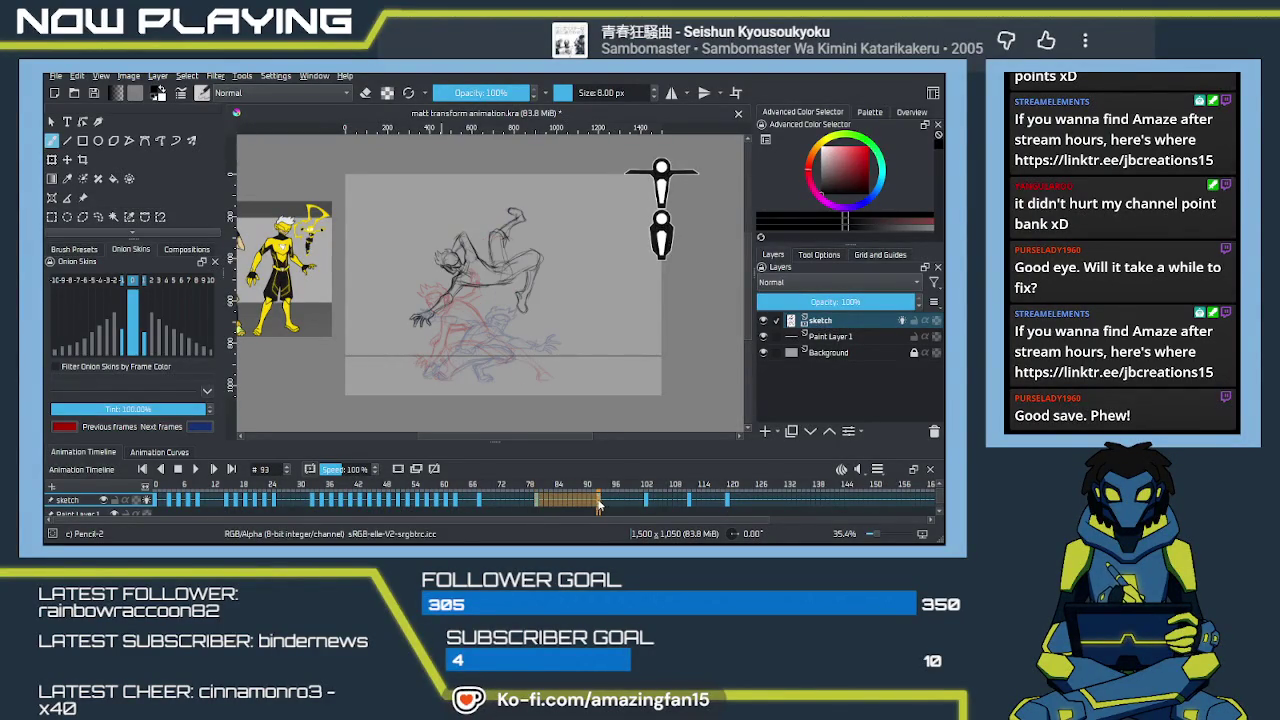
left_click(541, 507)
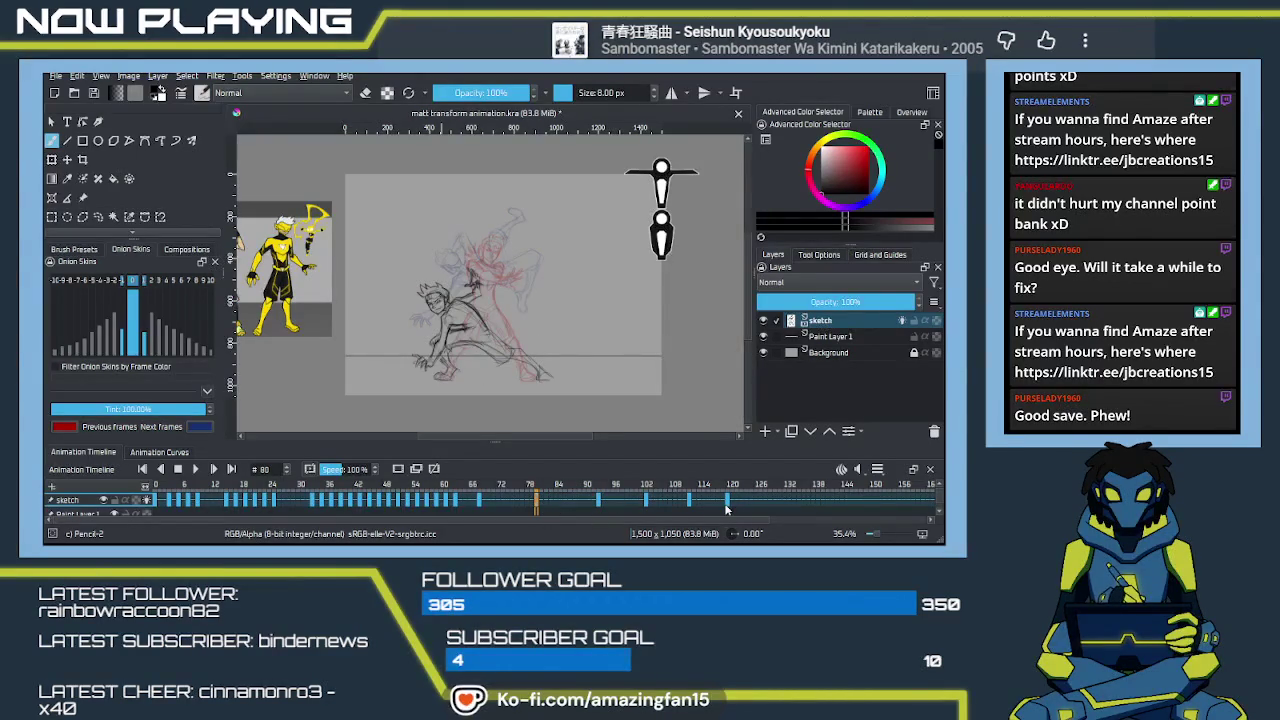
left_click(727, 505, "shift")
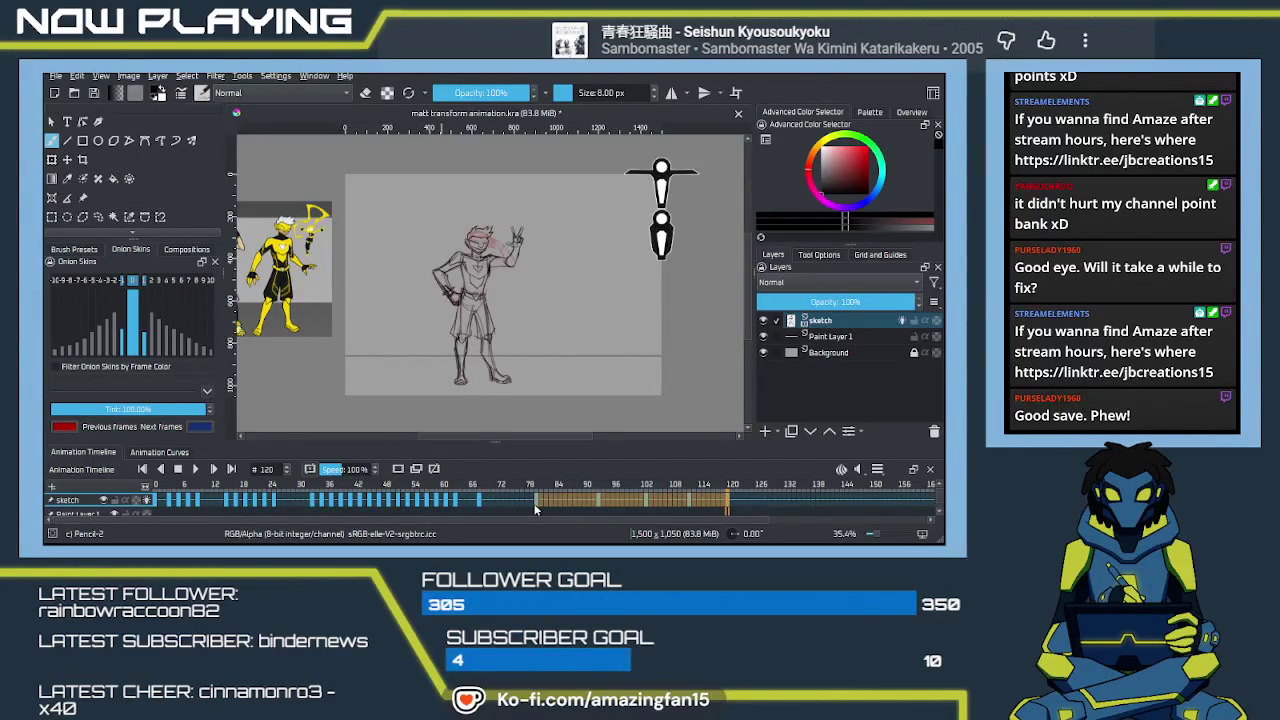
left_click_drag(535, 508, 558, 504)
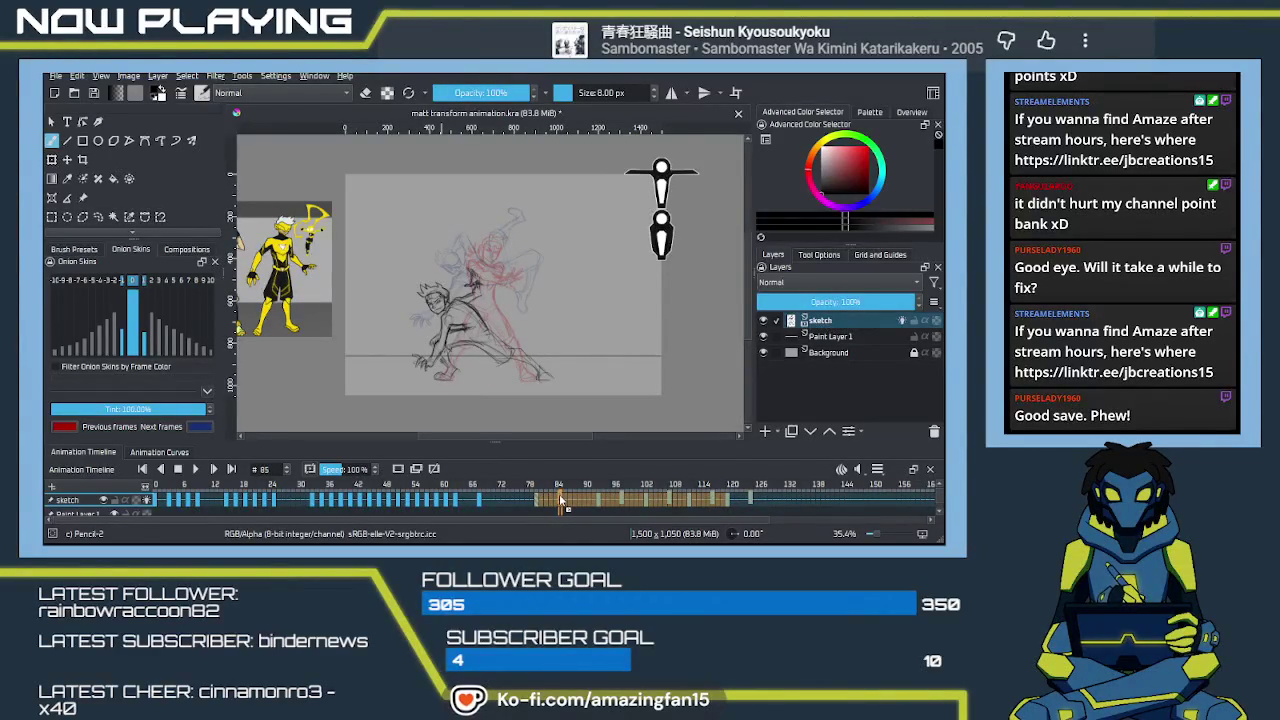
Step: Move the keyframes from frame 96 through 124 earlier, to about frame 89
left_click(558, 500)
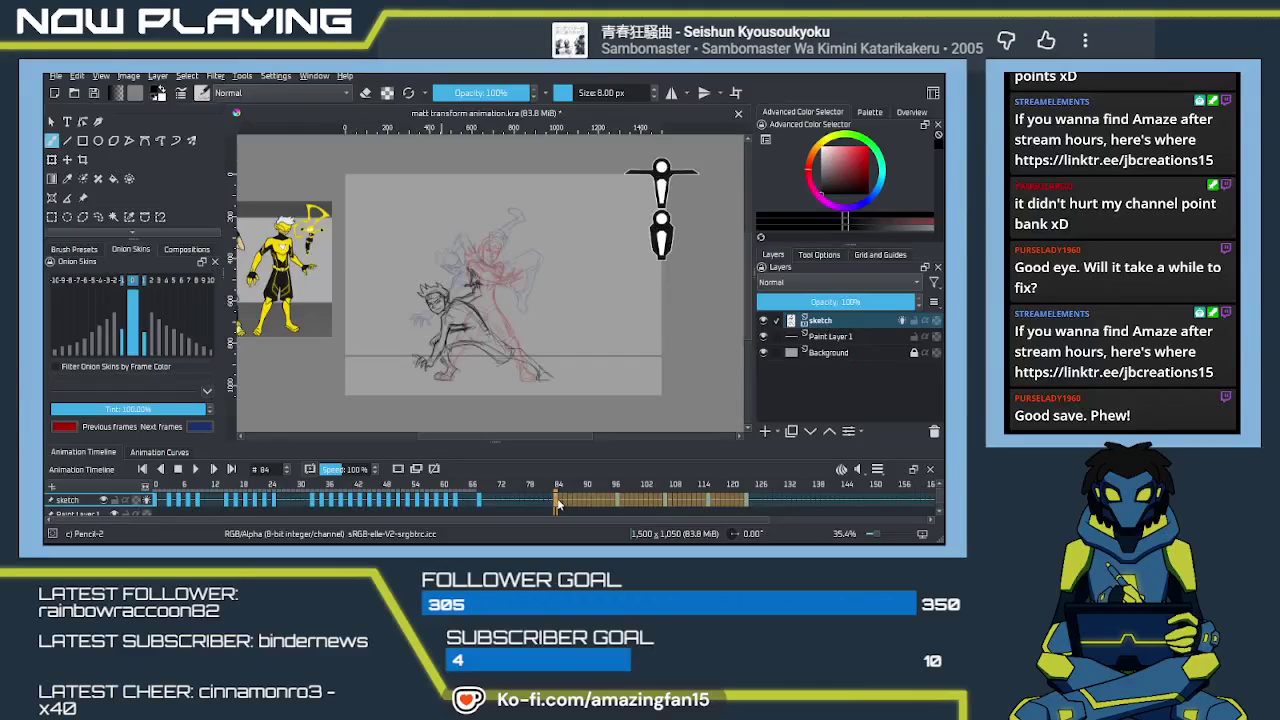
left_click(617, 505)
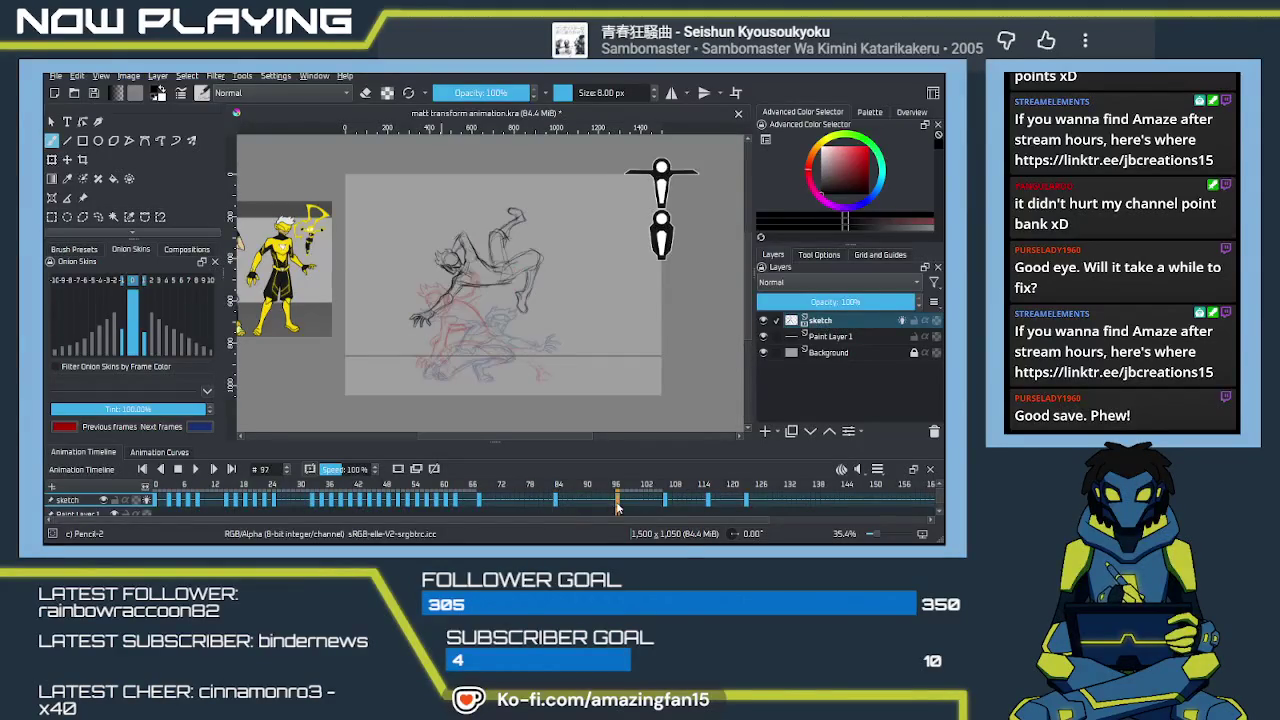
left_click(746, 505, "shift")
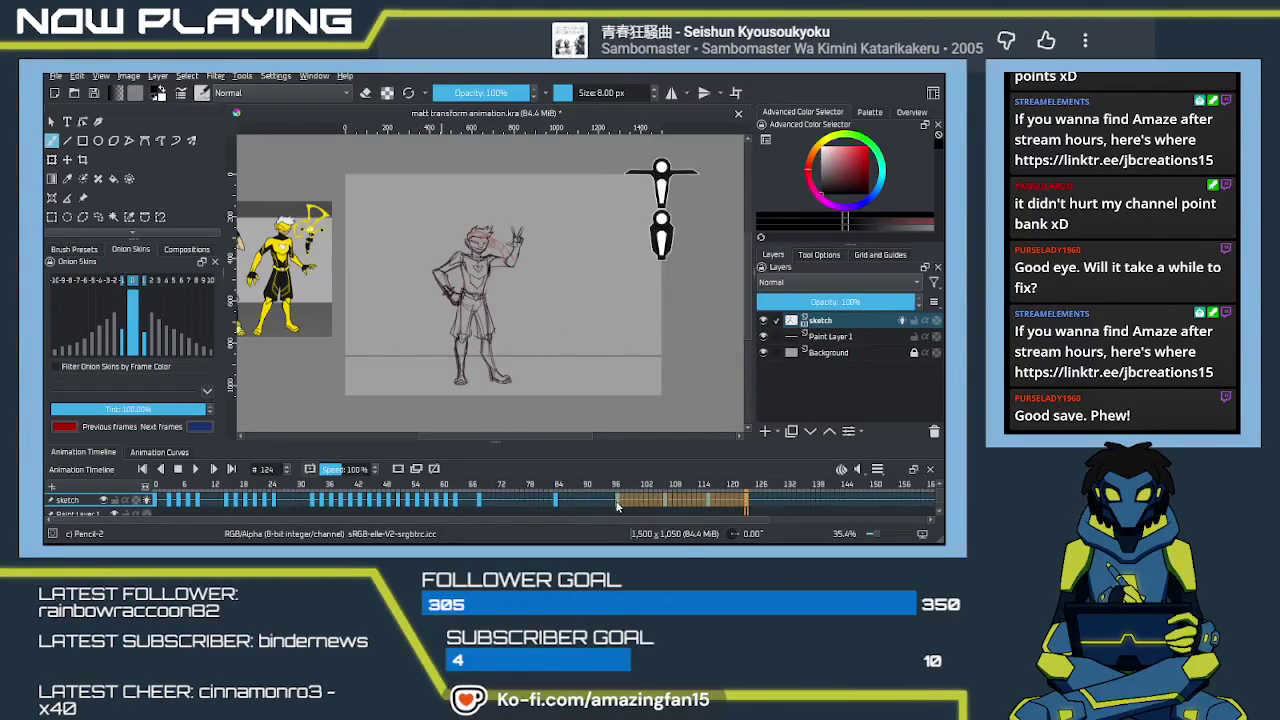
left_click_drag(617, 505, 580, 505)
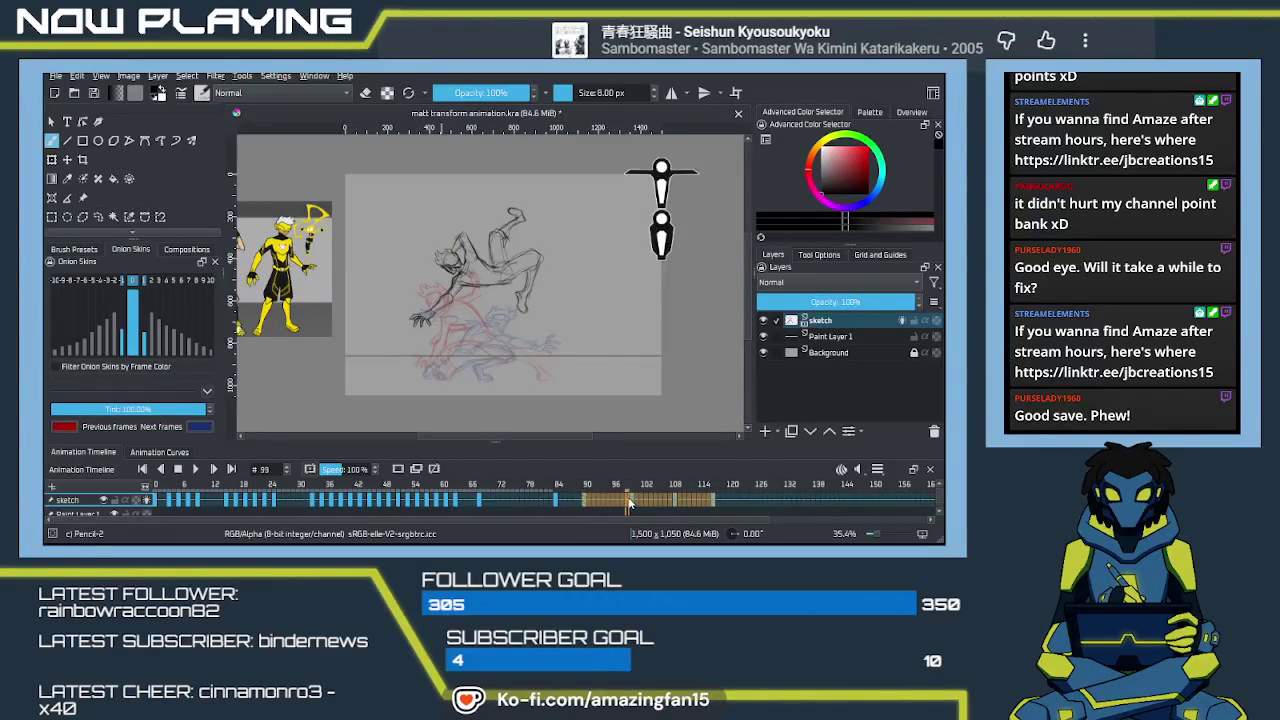
Step: Move the keyframe block from frame 100 through 117 to start at frame 97
left_click(629, 505)
left_click(632, 505)
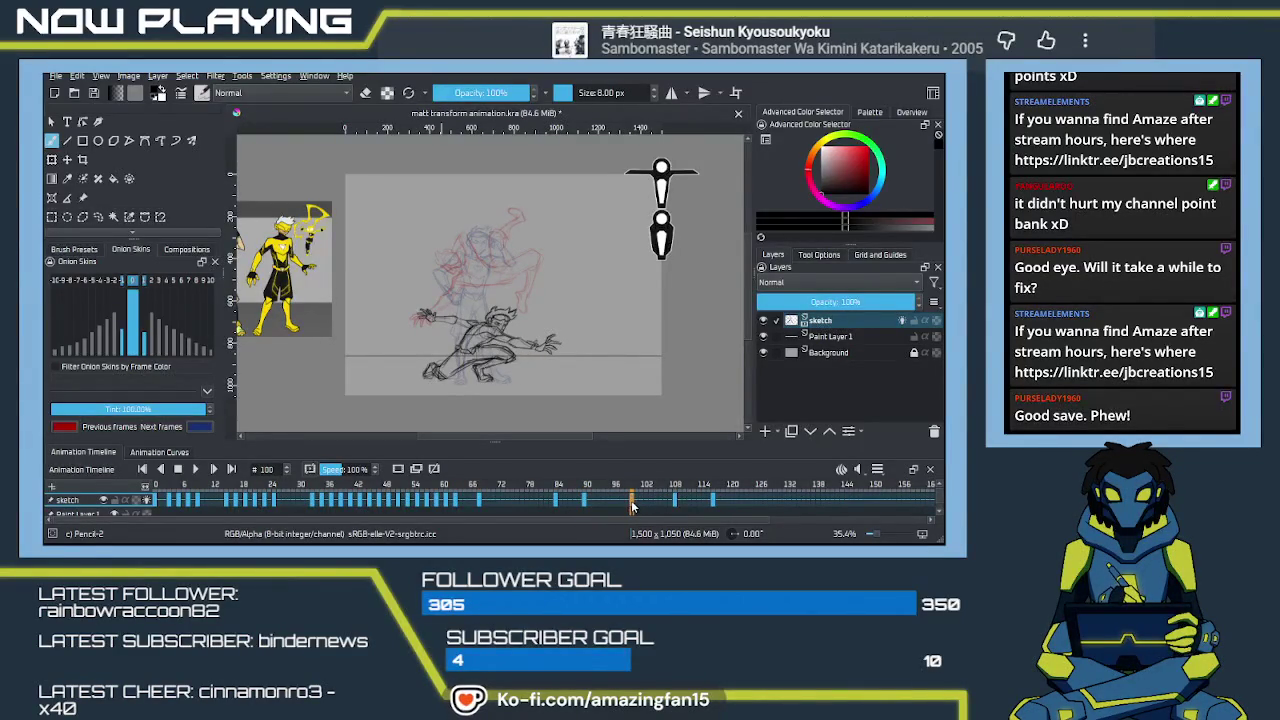
left_click(713, 505, "shift")
left_click_drag(638, 505, 618, 507)
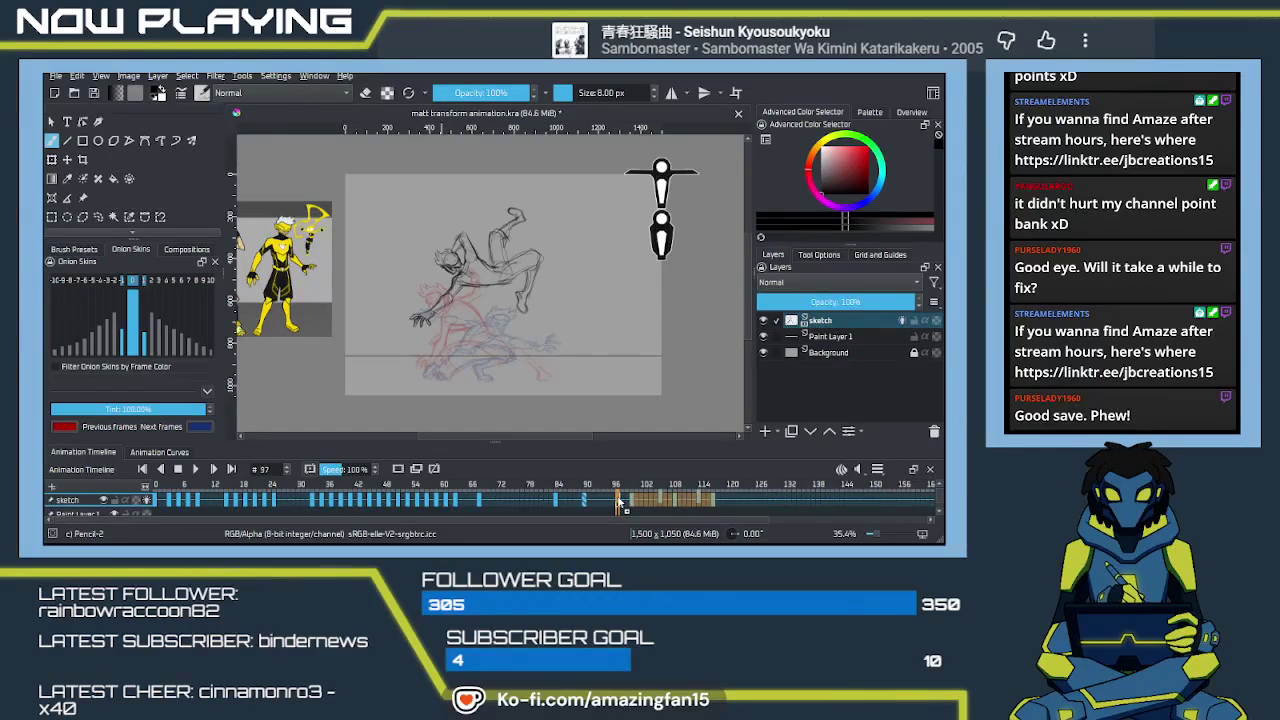
left_click_drag(619, 503, 620, 504)
Step: Adjust keyframes 106–114, check frames 119 and 129, and select frames 0–129 for playback
left_click(661, 503)
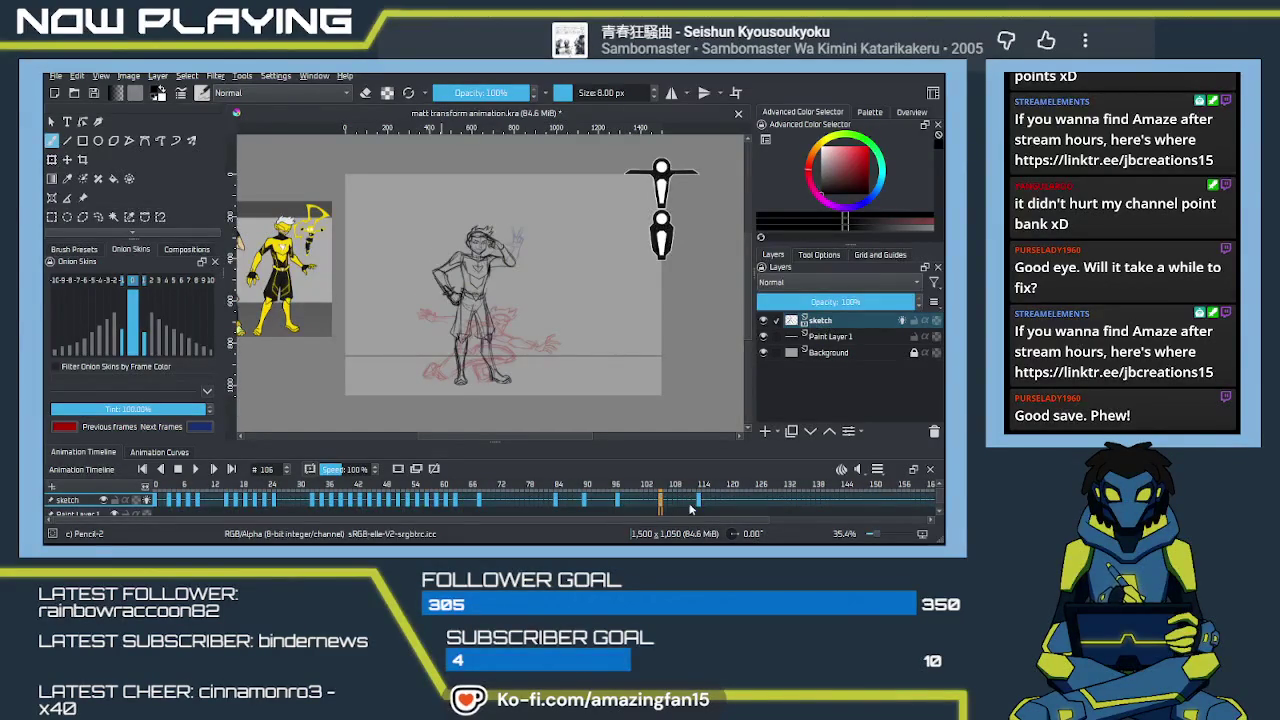
mouse_move(700, 508)
left_mouse_down()
mouse_move(660, 503)
mouse_move(697, 507)
mouse_move(677, 502)
left_mouse_up()
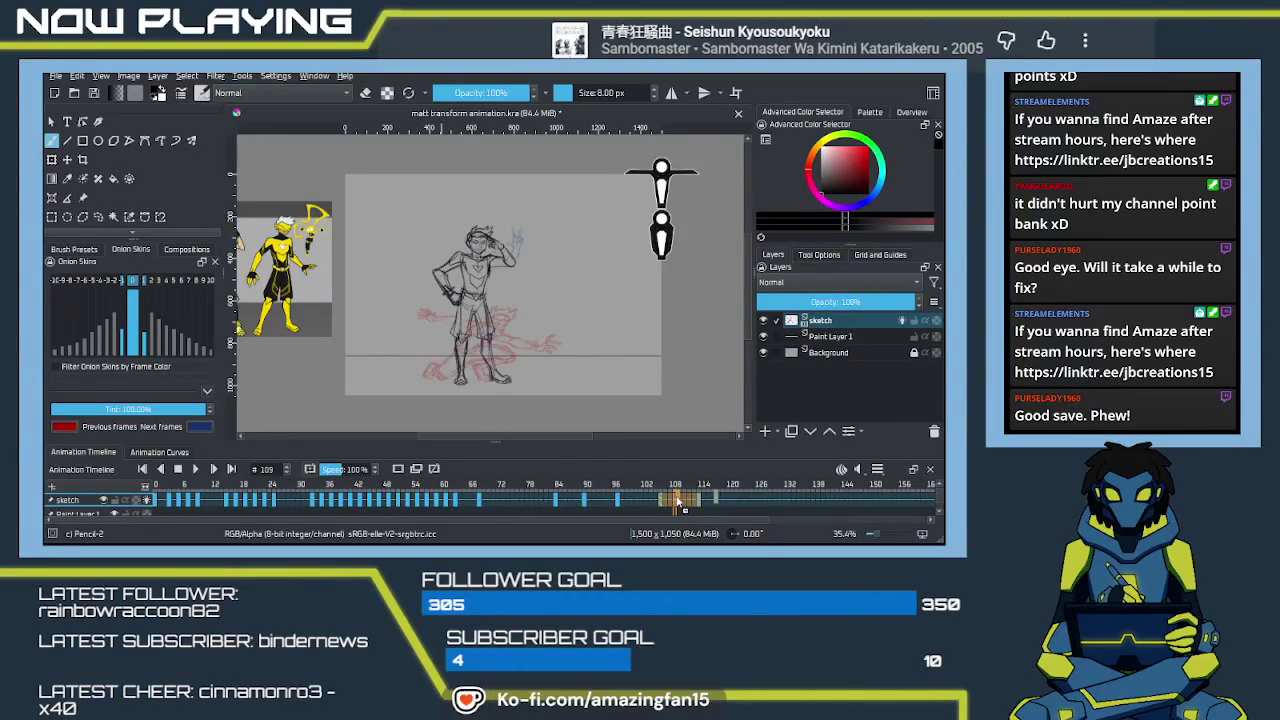
left_click(724, 505)
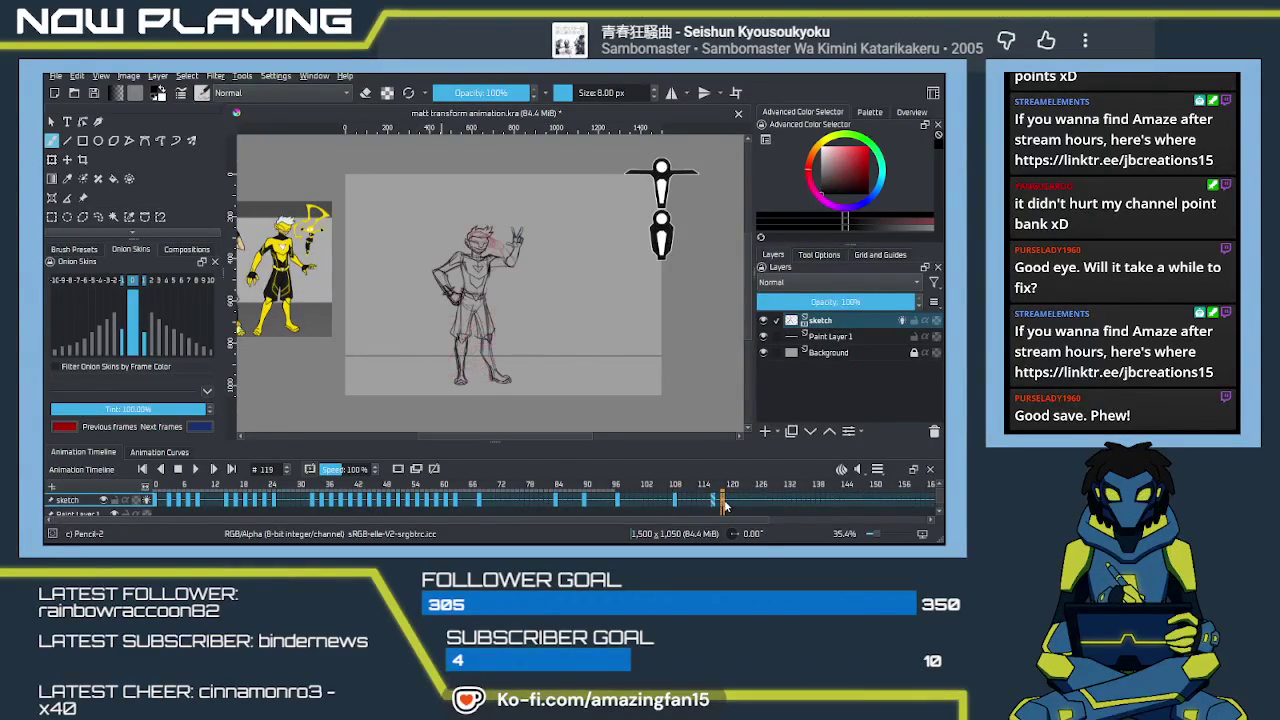
left_click(769, 505)
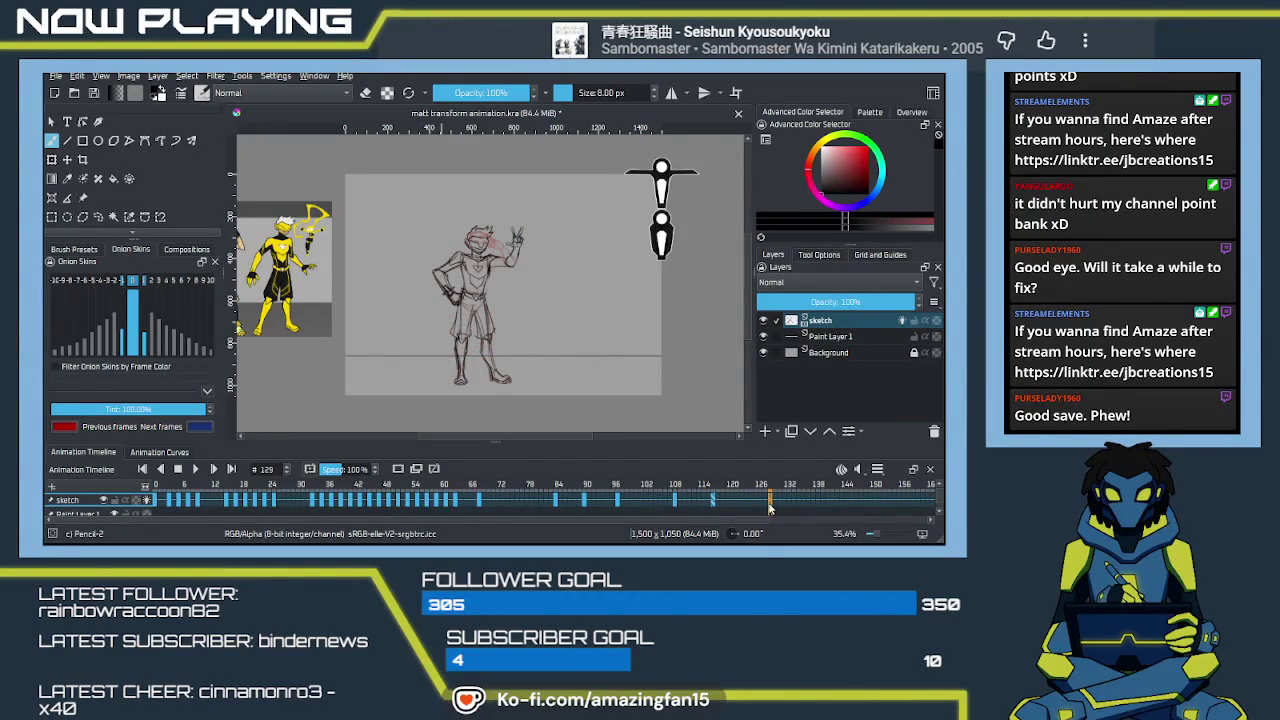
left_click(156, 502, "shift")
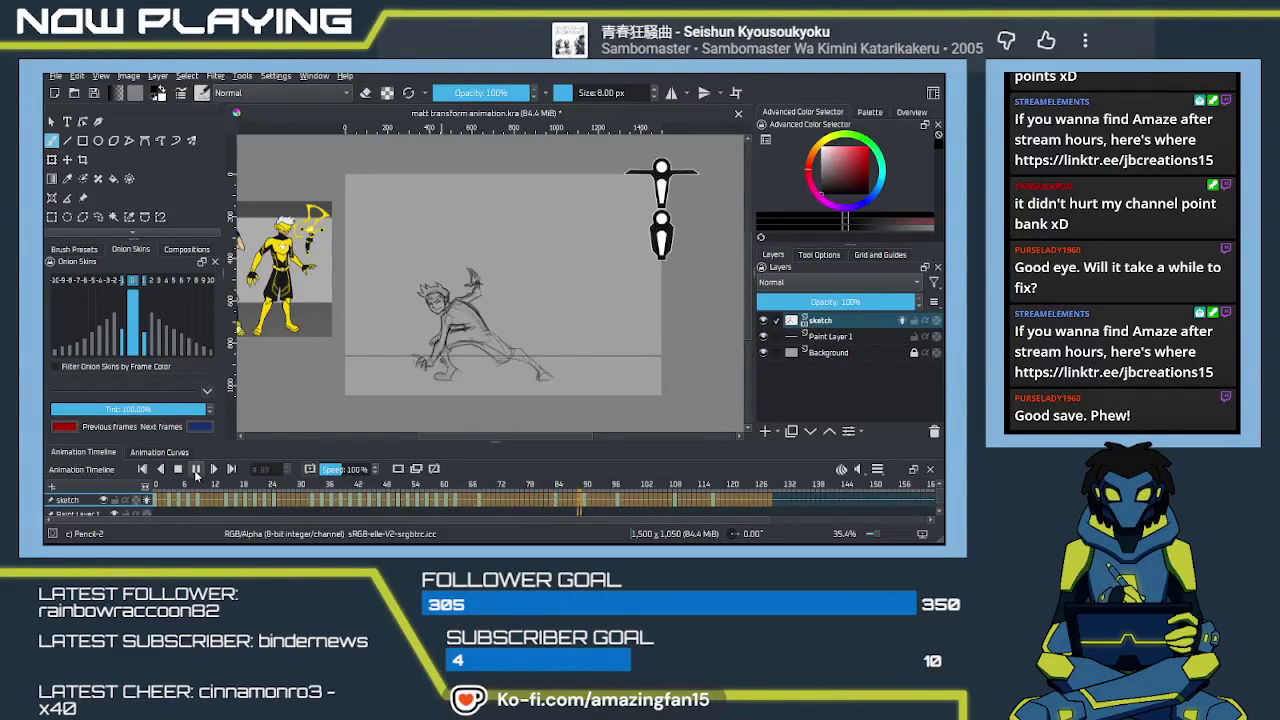
Step: Stop playback, review frame 83, and save the animation file with Ctrl+S
left_click(195, 470)
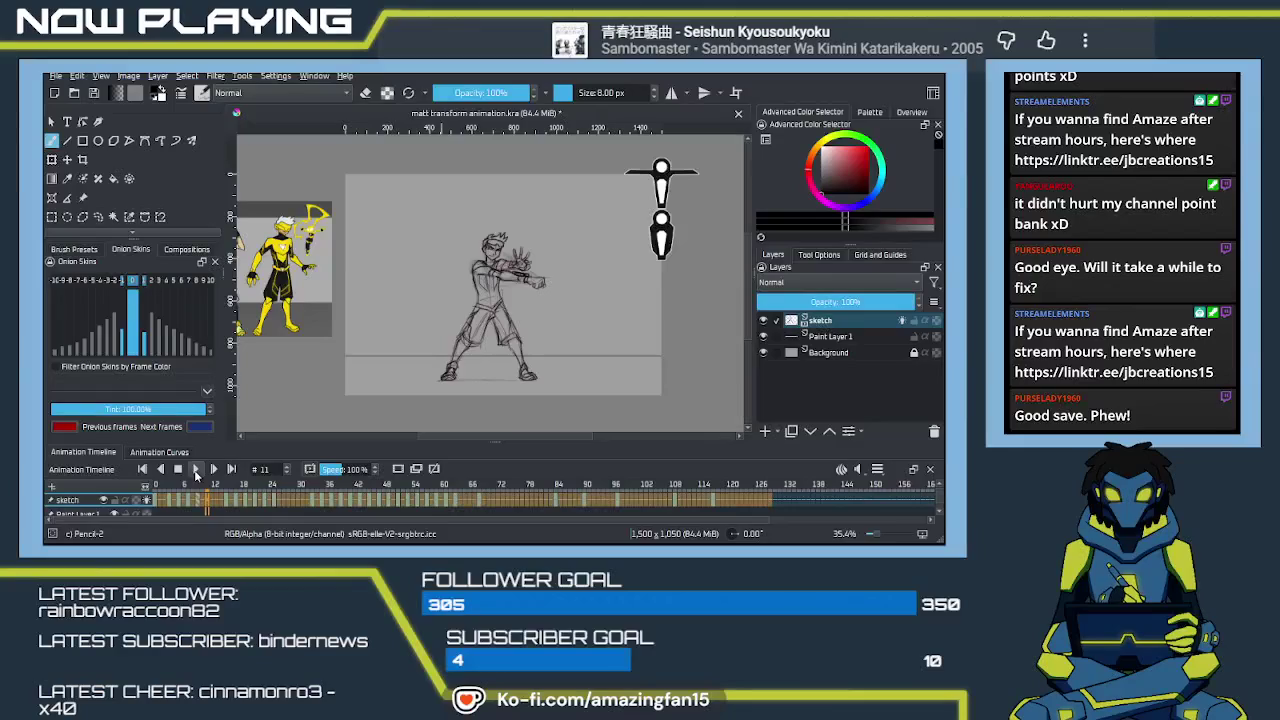
left_click(551, 500)
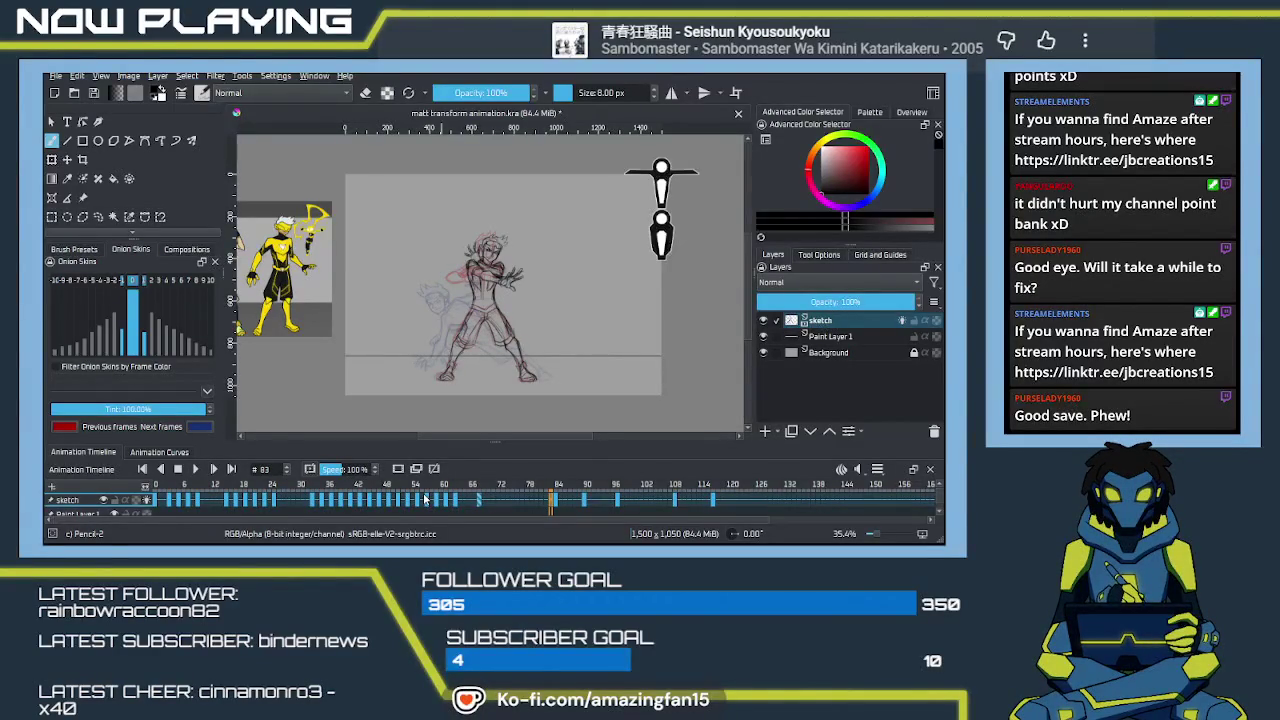
key("ctrl+s")
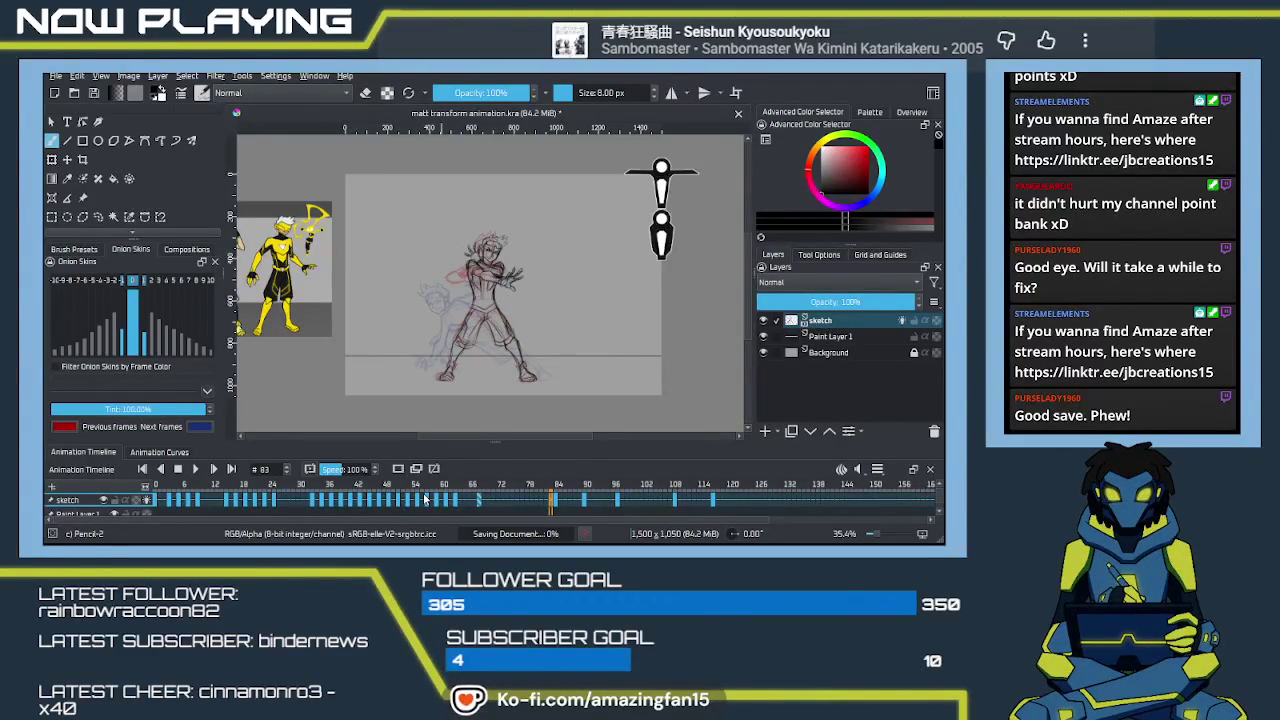